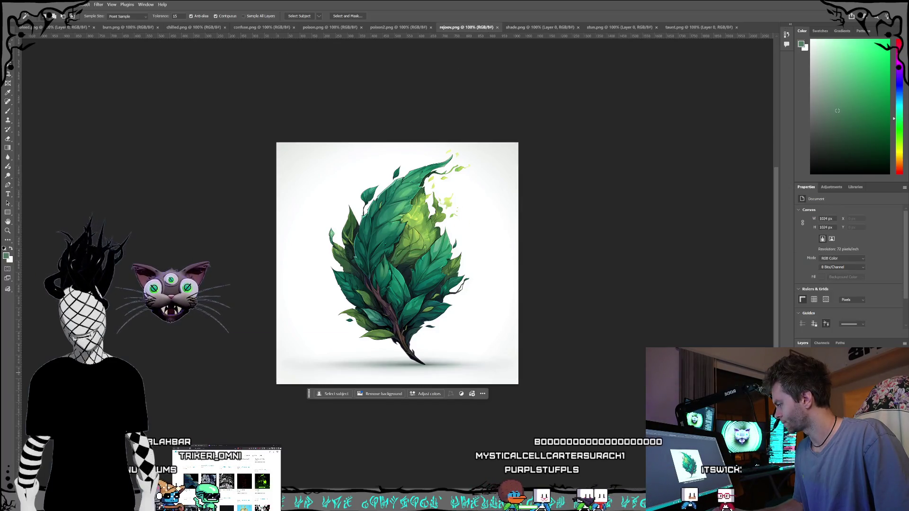
Unlock the Background layer and delete the white background around the leaf.
left_click(531, 246)
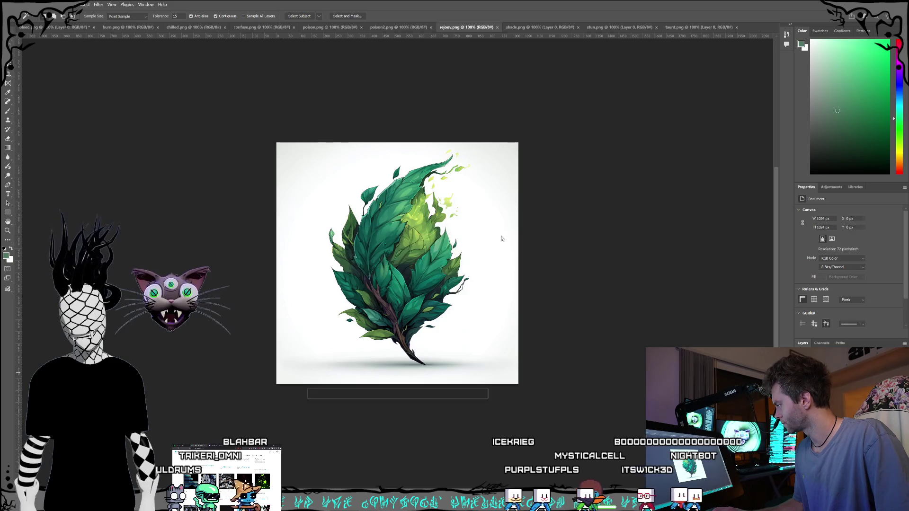
left_click(502, 239)
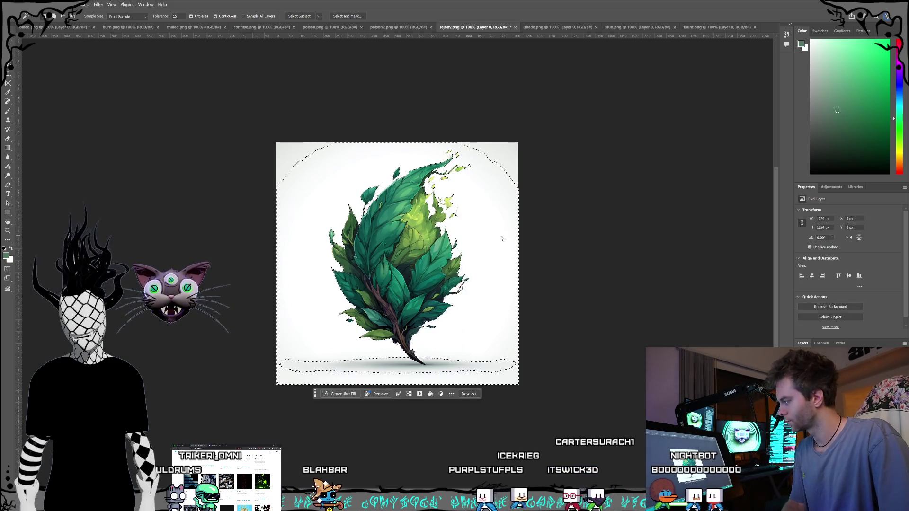
key("Delete")
Clear the white patch inside the leaf and both top corners, then bring up poison2.png.
left_click(431, 205)
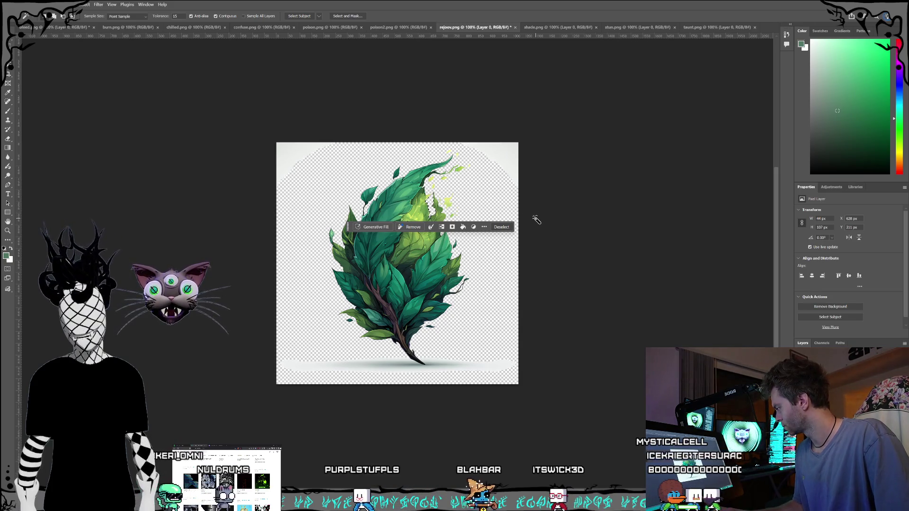
key("ctrl+d")
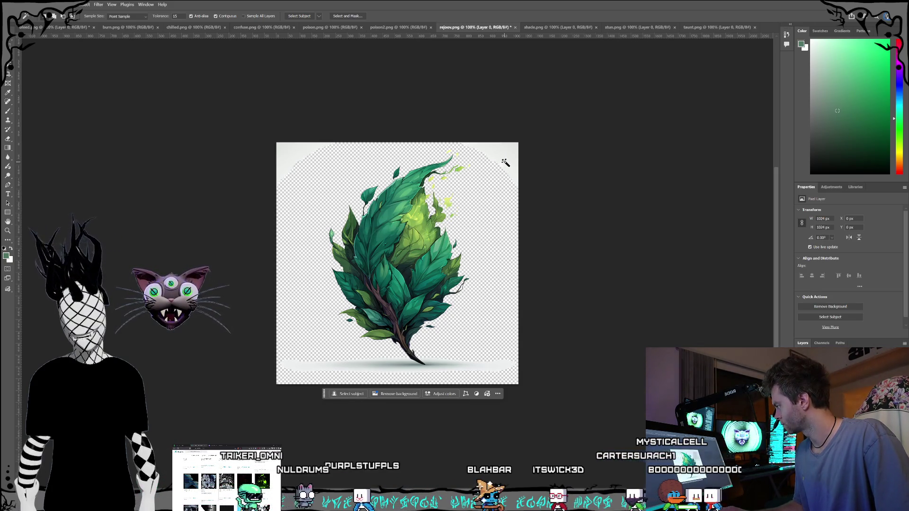
left_click(510, 163)
left_click(299, 156, "shift")
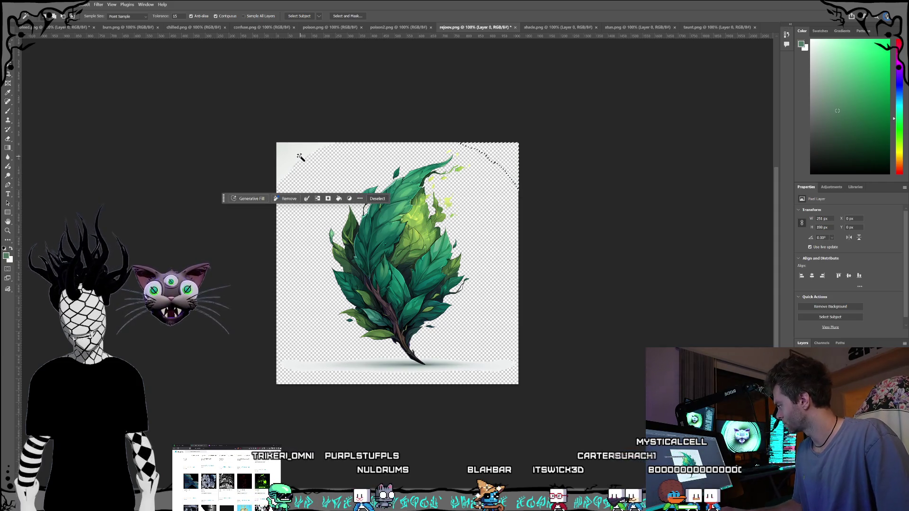
key("ctrl+d")
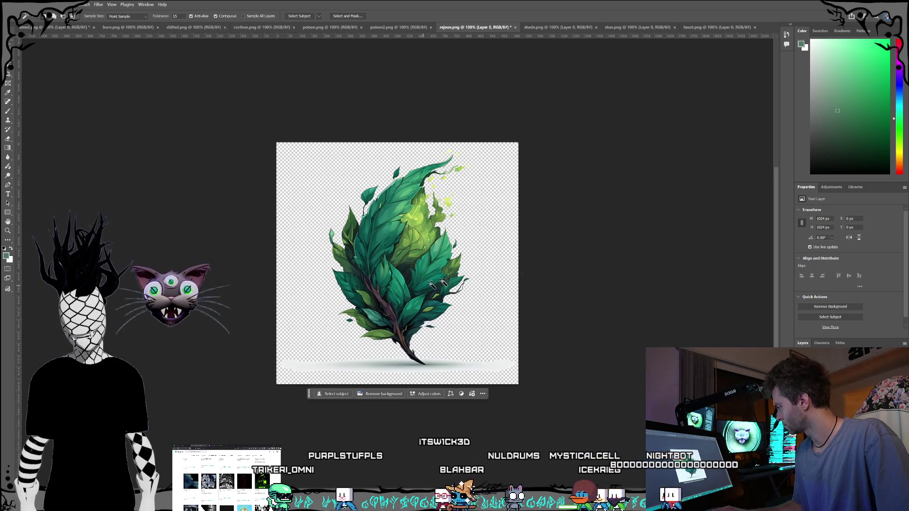
left_click(419, 30)
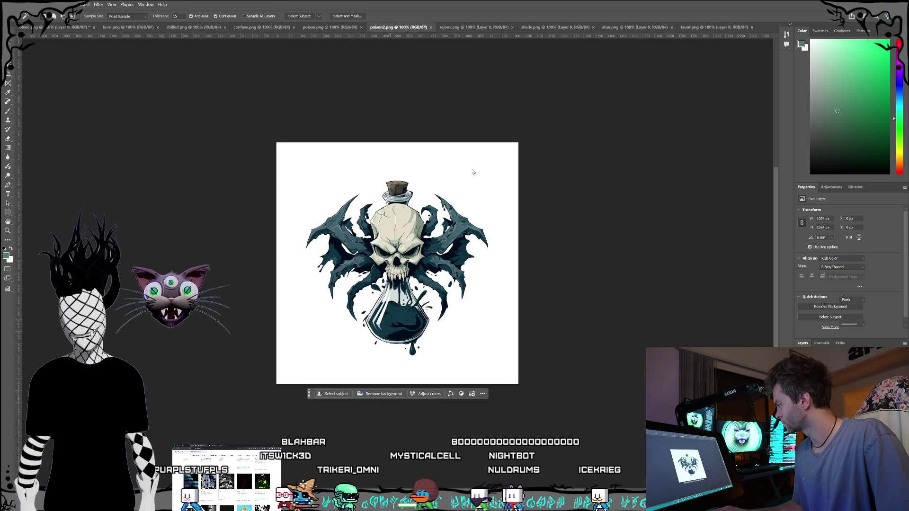
Convert poison2.png's Background to Layer 0 and delete the white around the skull.
left_click(472, 170)
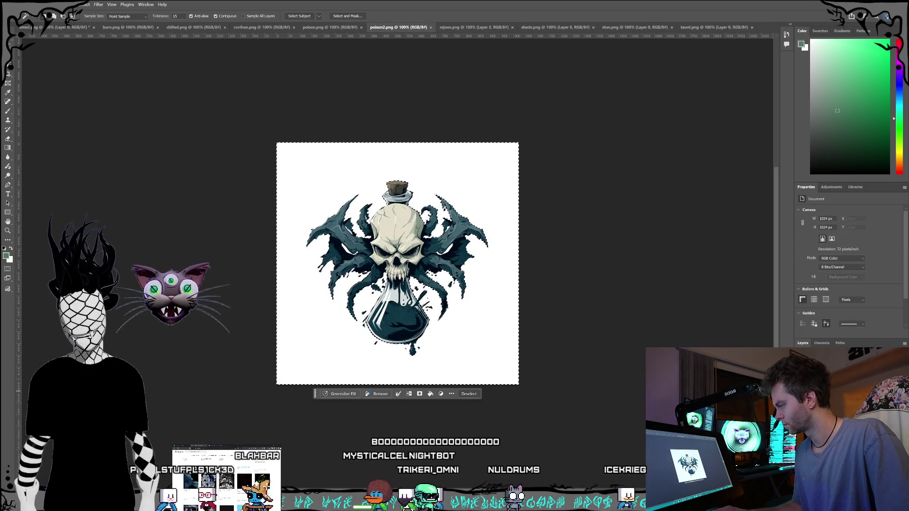
key("ctrl+shift+n")
key("Return")
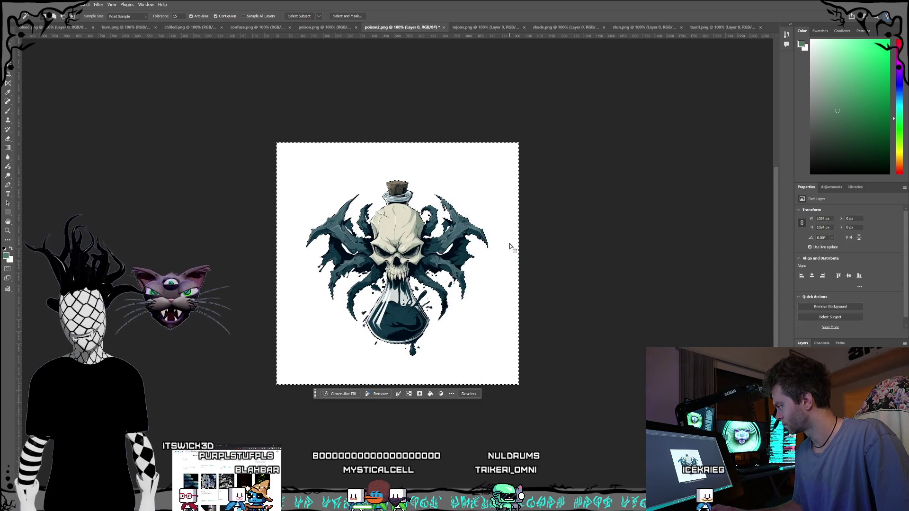
key("ctrl+d")
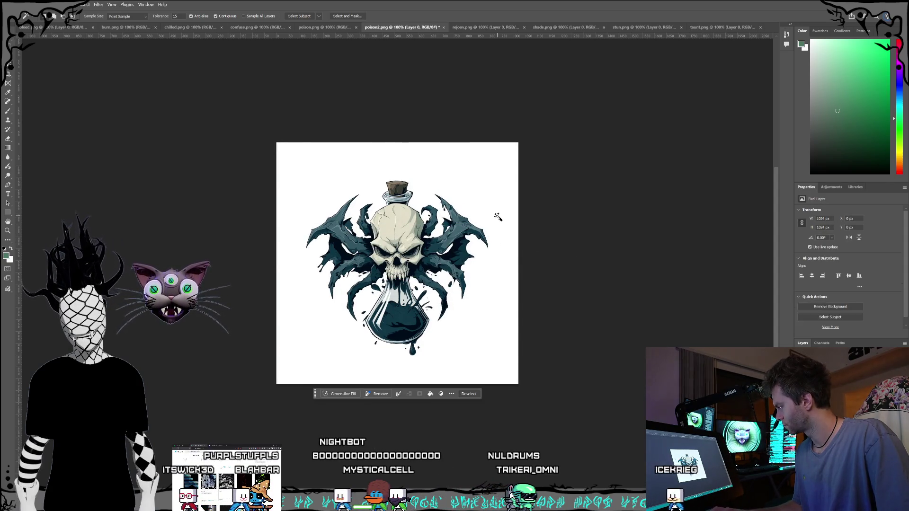
key("Delete")
key("ctrl+d")
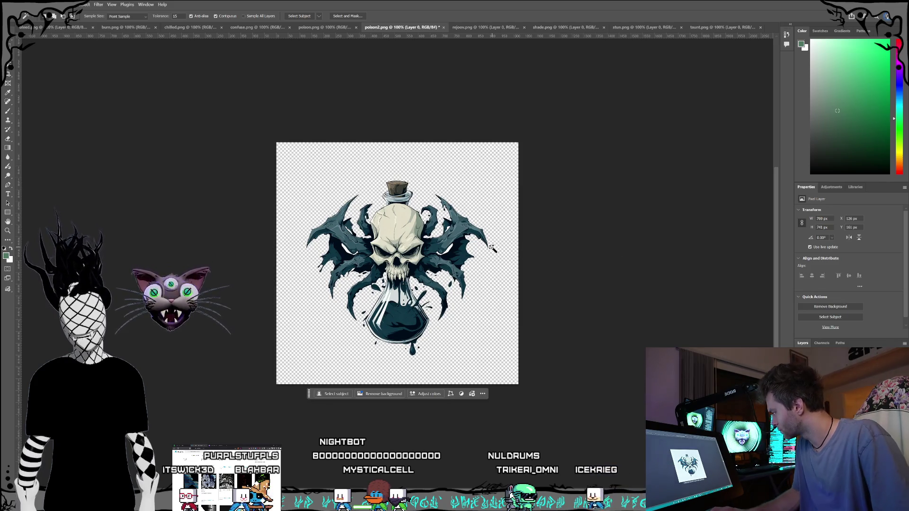
Magic-wand the leftover white specks near the skull, then bring up poison.png.
left_click(451, 249)
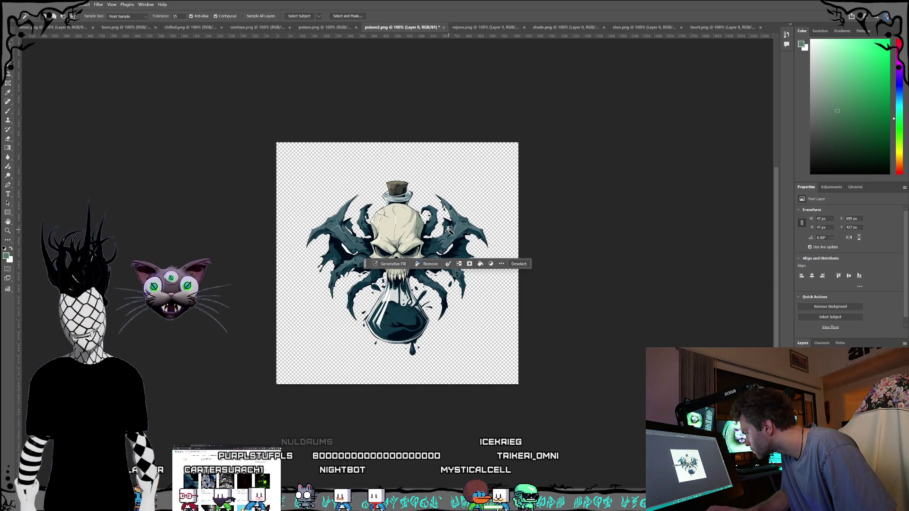
scroll(449, 231, "up", 5)
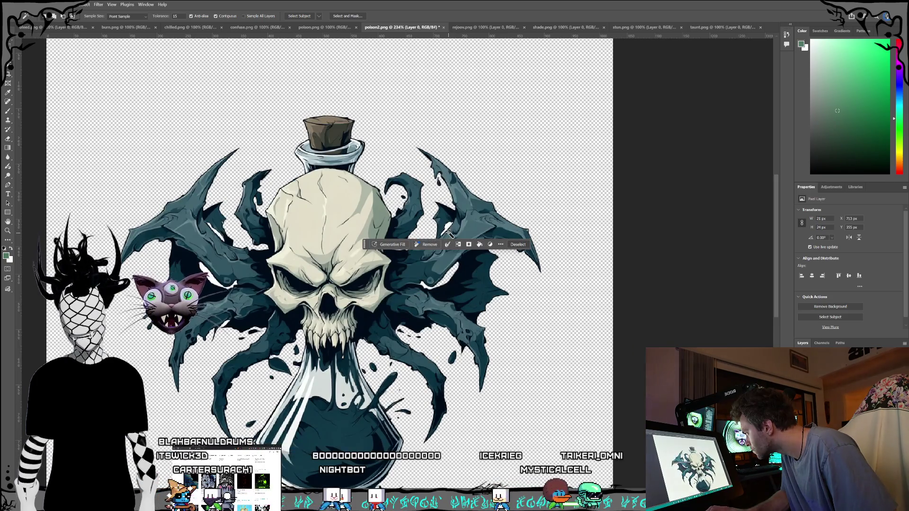
left_click(425, 286)
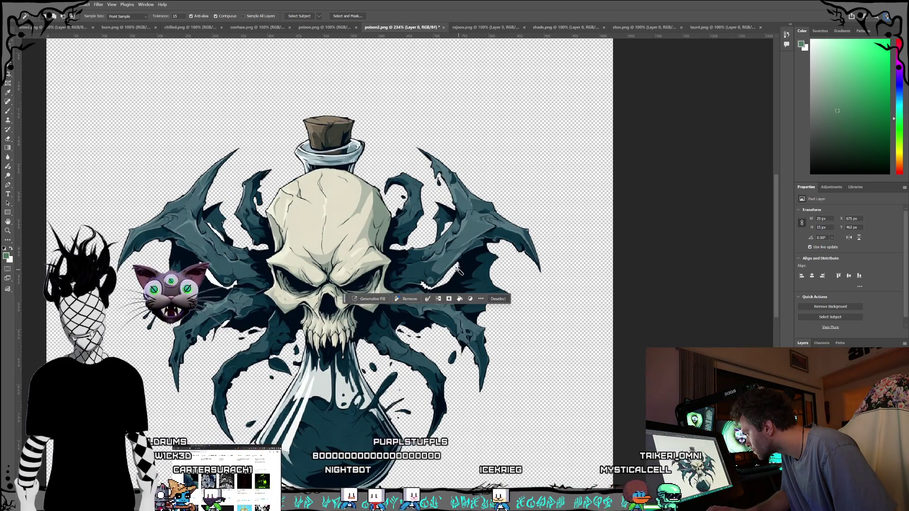
left_click(220, 235)
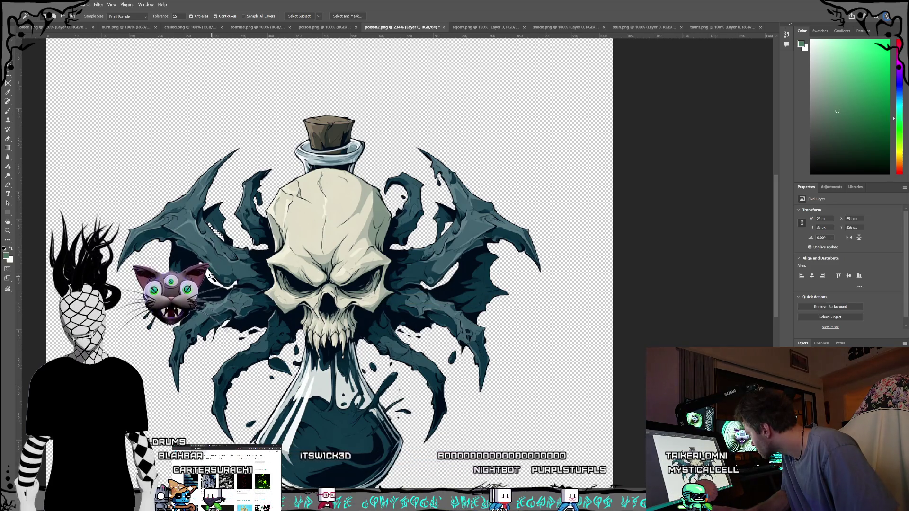
left_click(235, 285)
left_click(235, 286)
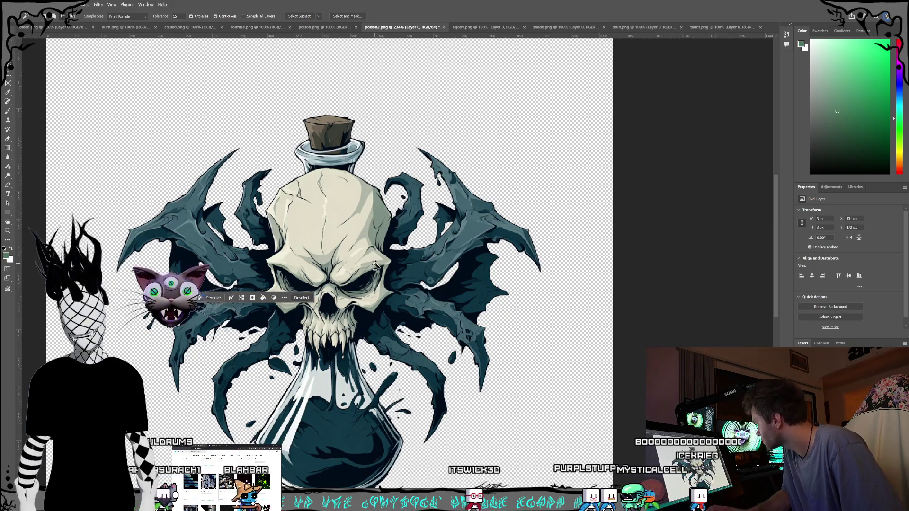
scroll(375, 265, "down", 3)
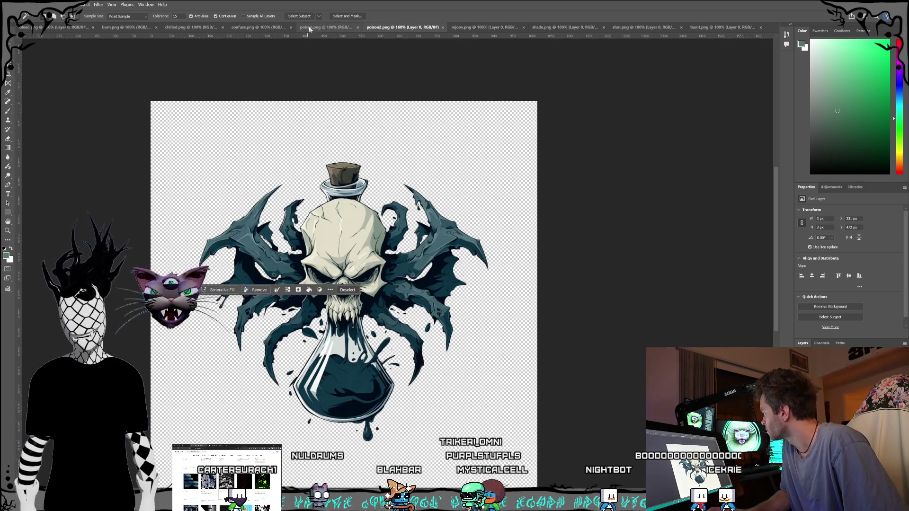
left_click(325, 30)
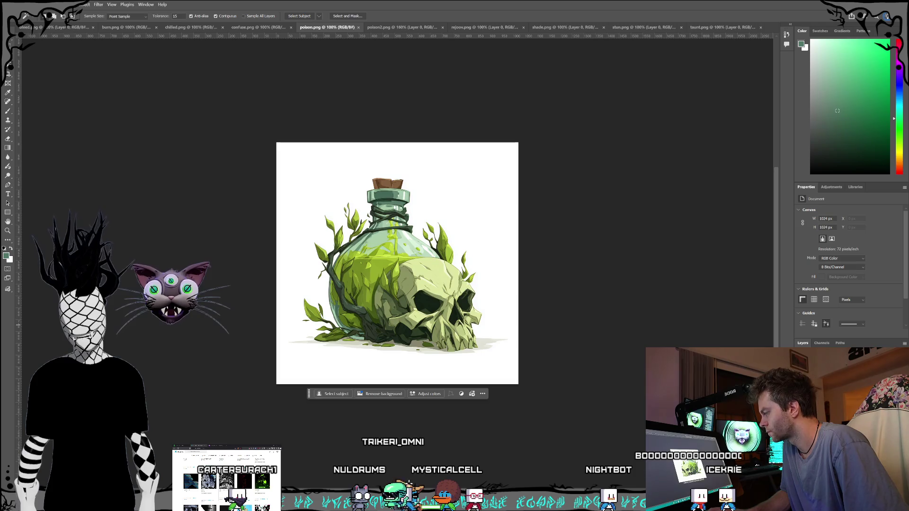
Make poison.png's Background Layer 0, delete the white around the potion, then open confuse.png.
key("ctrl+shift+n")
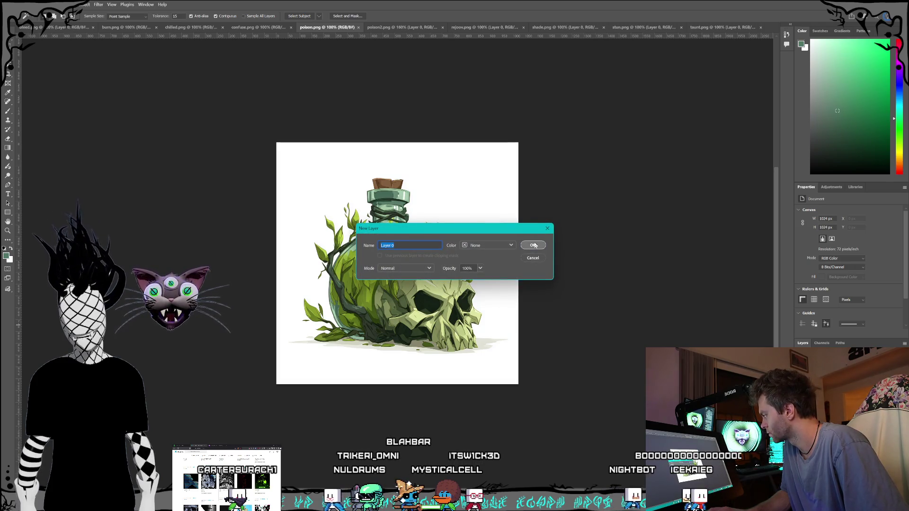
left_click(534, 246)
left_click(477, 206)
key("Delete")
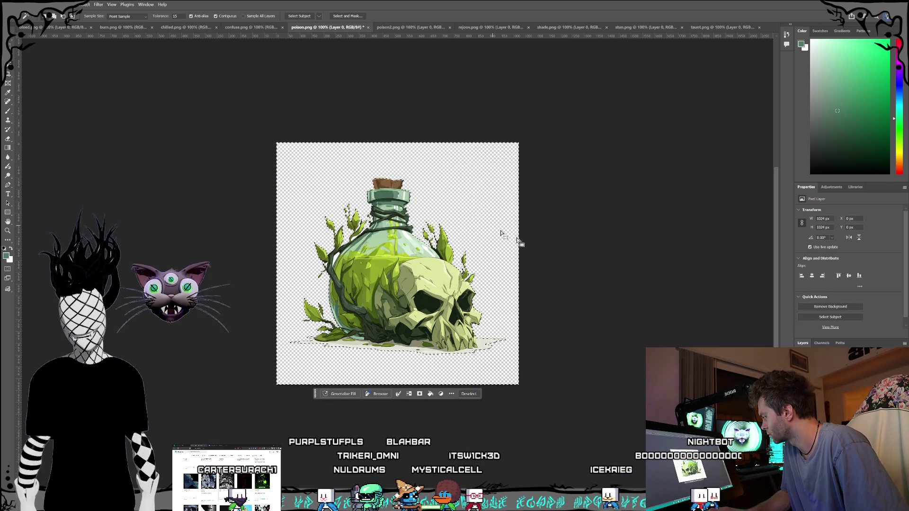
key("ctrl+d")
left_click(262, 28)
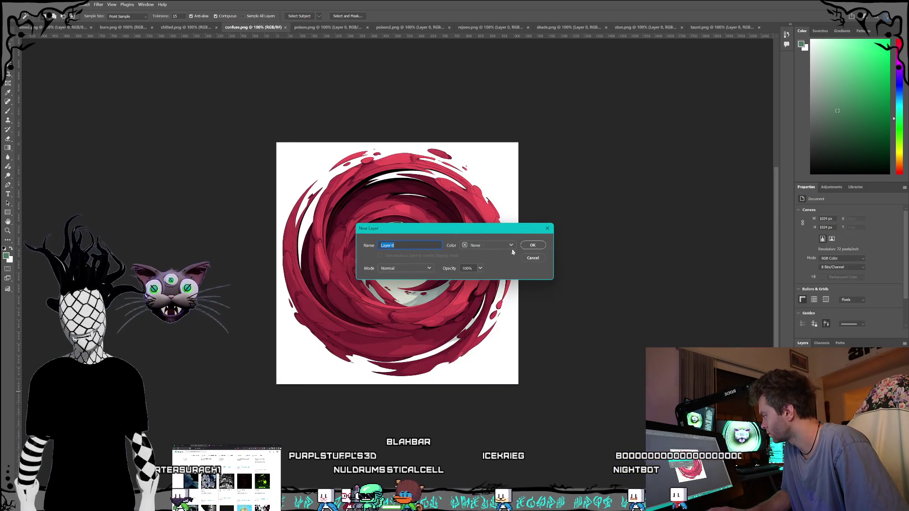
Convert confuse.png's background to Layer 0 and delete the white around the swirl.
left_click(532, 244)
left_click(493, 164)
key("Delete")
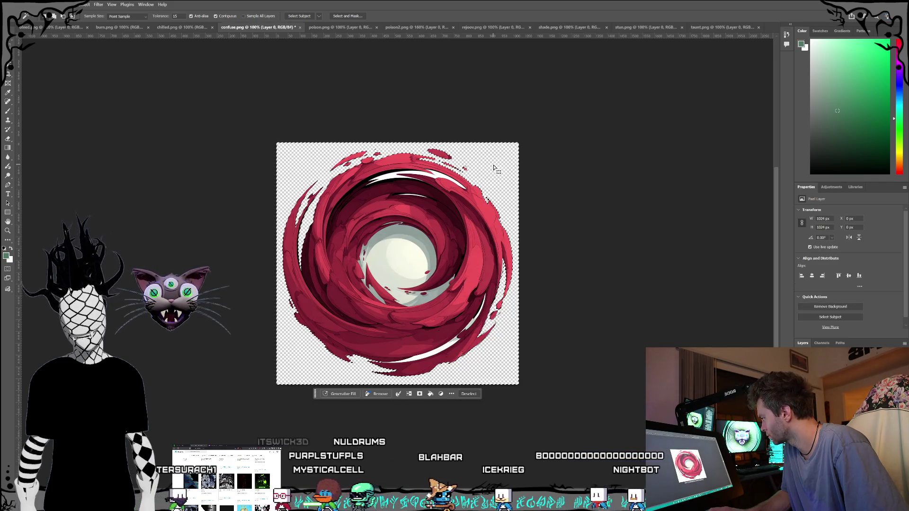
Delete the swirl's bright centre circle and the surrounding grey rings and arc.
left_click(426, 177)
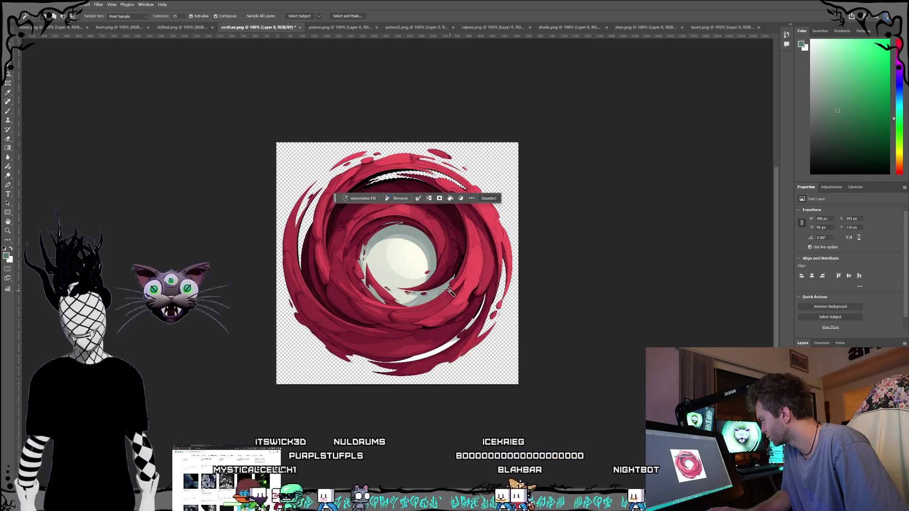
left_click(408, 254)
key("Delete")
left_click(379, 262)
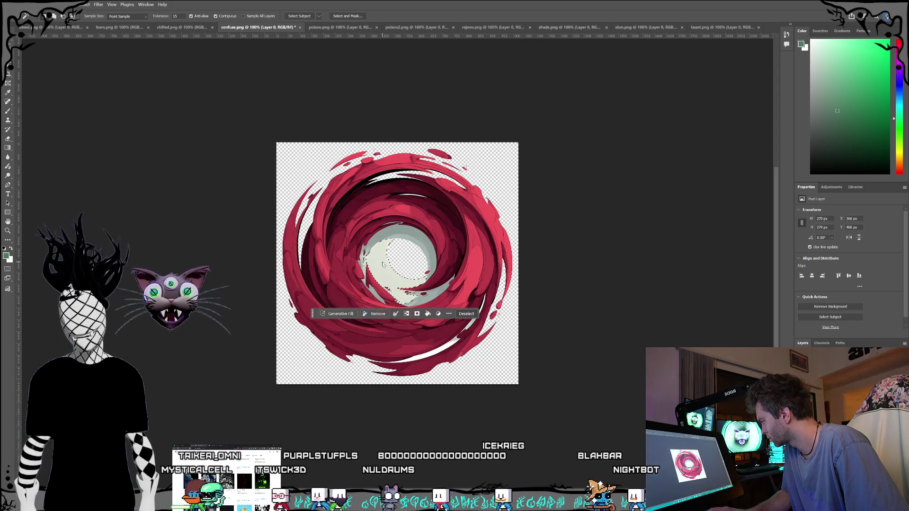
key("Delete")
left_click(399, 235)
key("Delete")
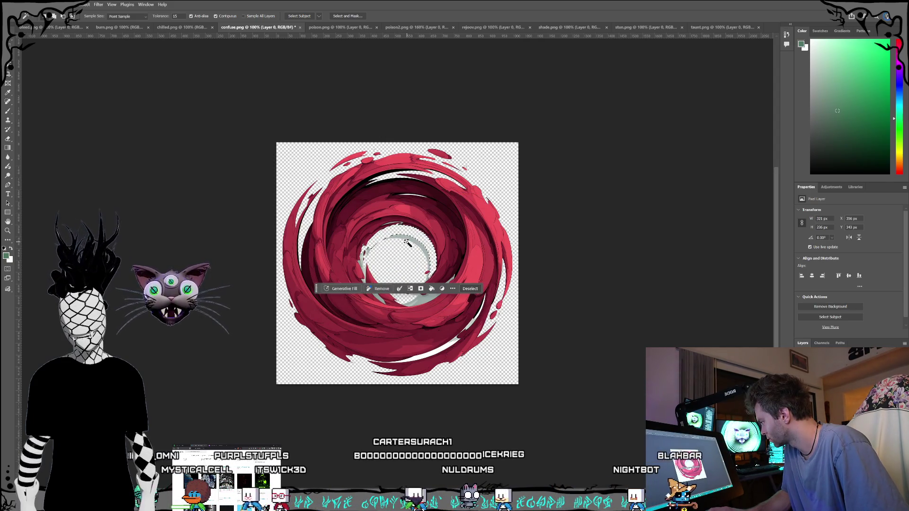
left_click(411, 240)
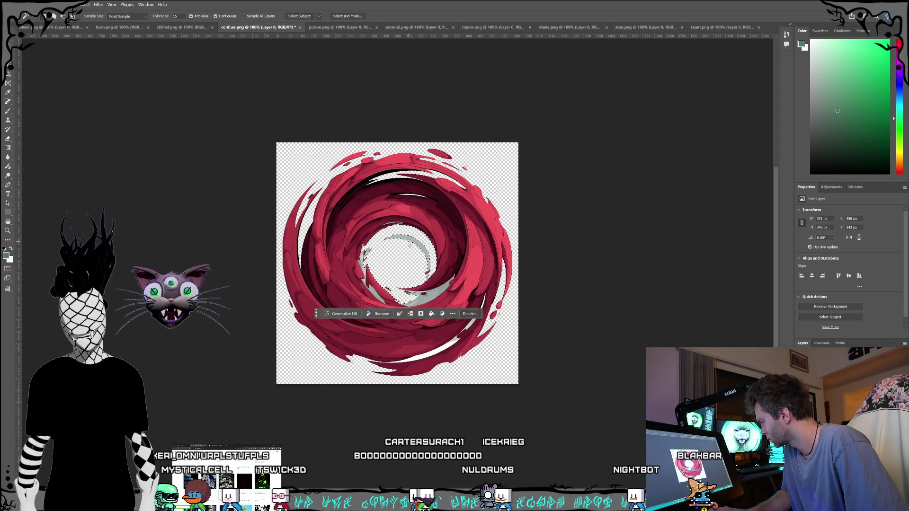
key("Delete")
left_click(368, 253)
left_click(400, 252)
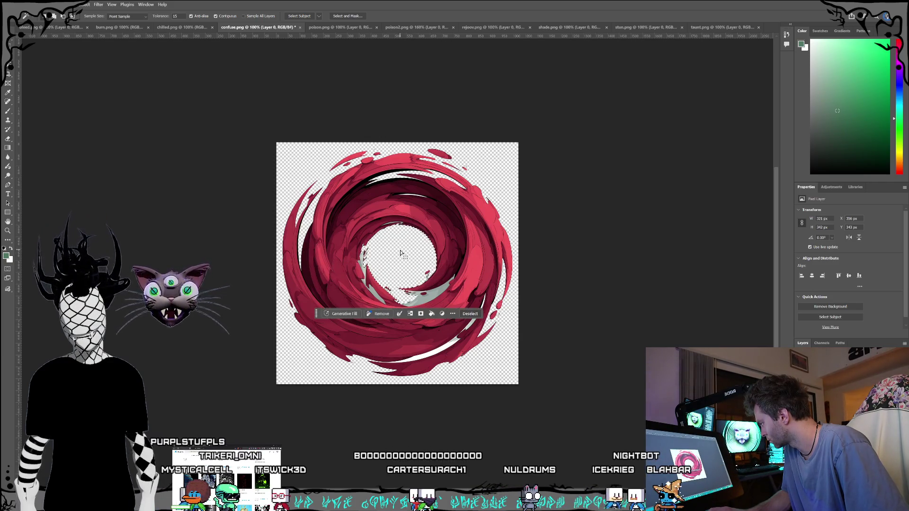
Magic-wand the leftover fragments and flecks around the swirl's centre hole.
left_click(414, 294)
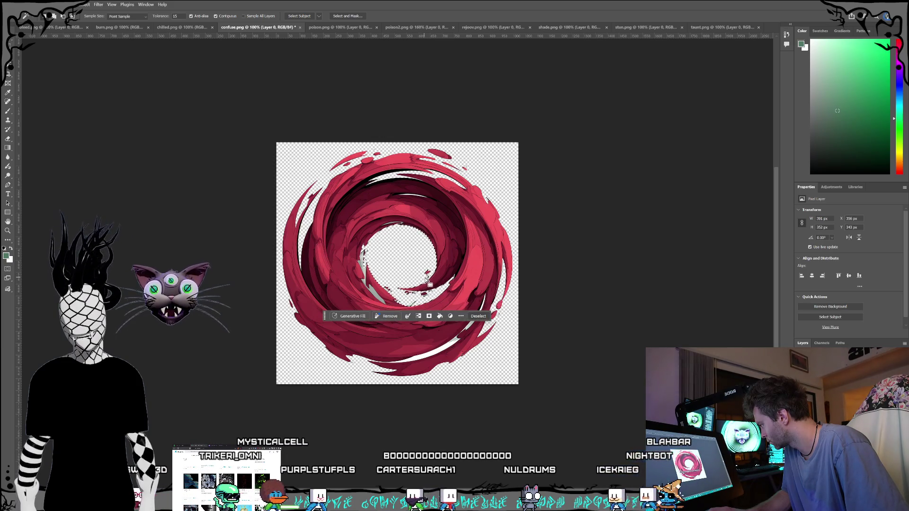
left_click(411, 271)
left_click(364, 272)
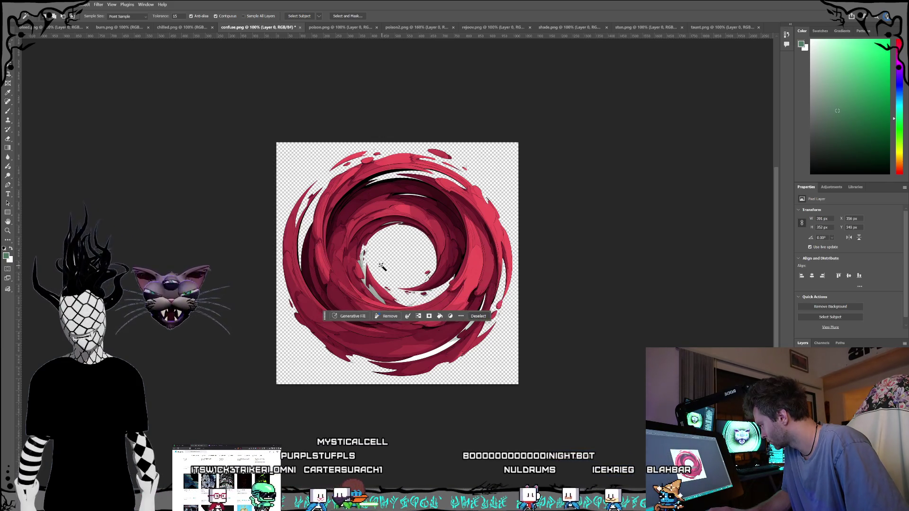
left_click(379, 298)
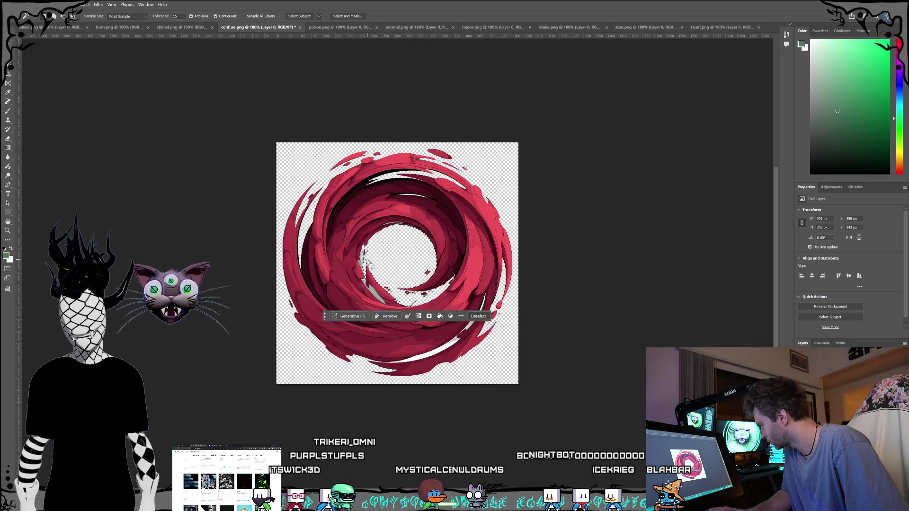
left_click(362, 255)
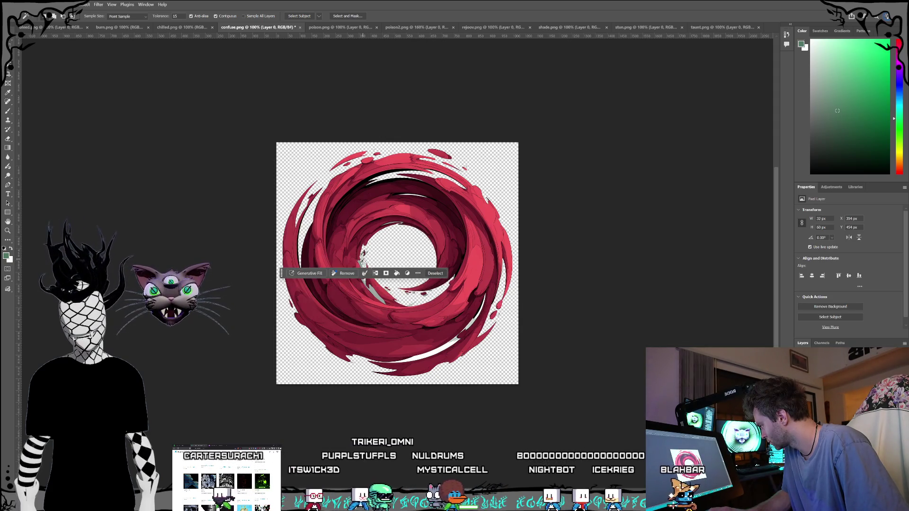
left_click(376, 294)
left_click(373, 285)
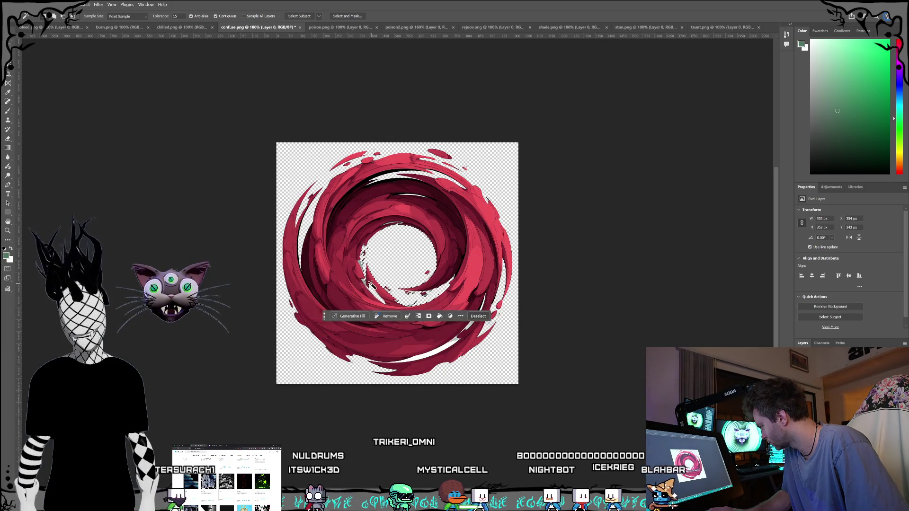
left_click(363, 283)
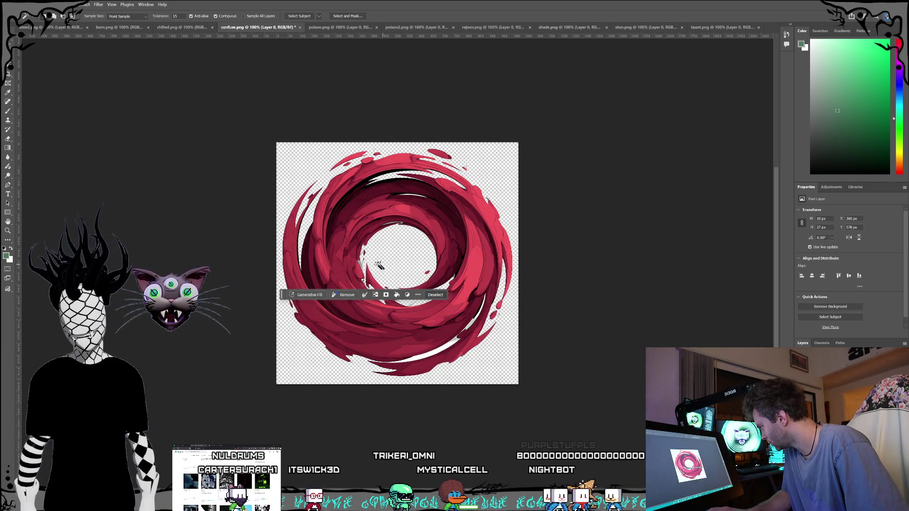
left_click(359, 262)
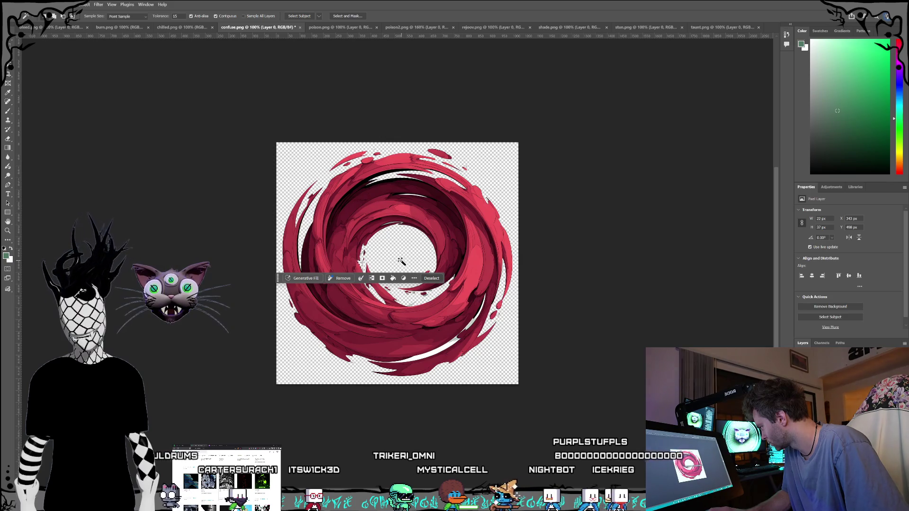
Pick off the specks along the swirl's lower edge, deselect, and save confuse.png.
left_click(433, 355)
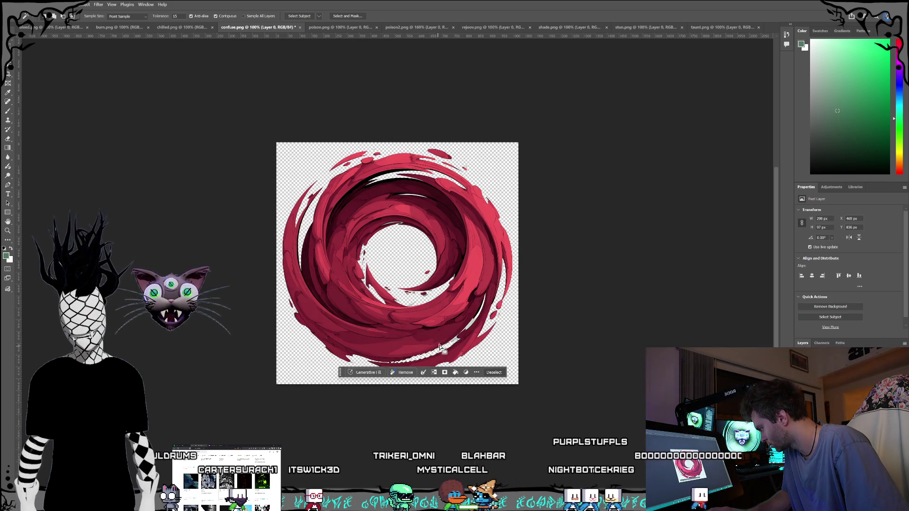
left_click(472, 327)
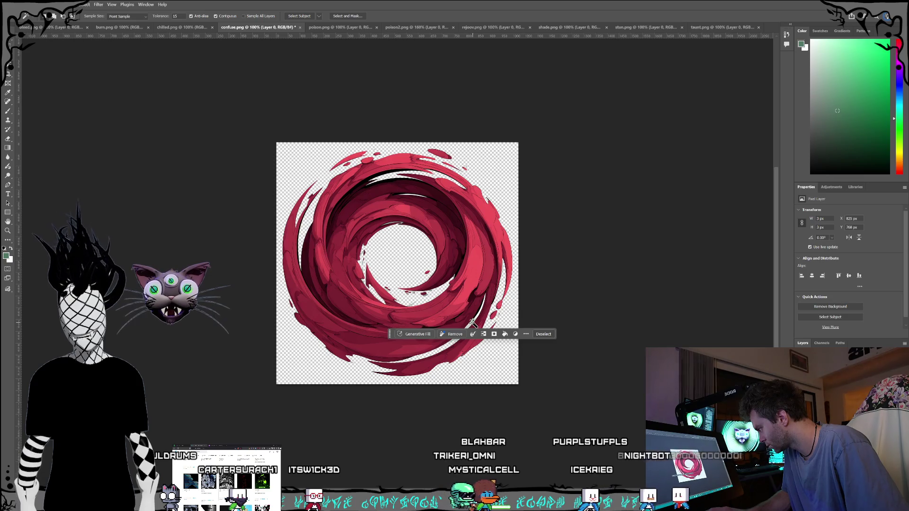
left_click(479, 318)
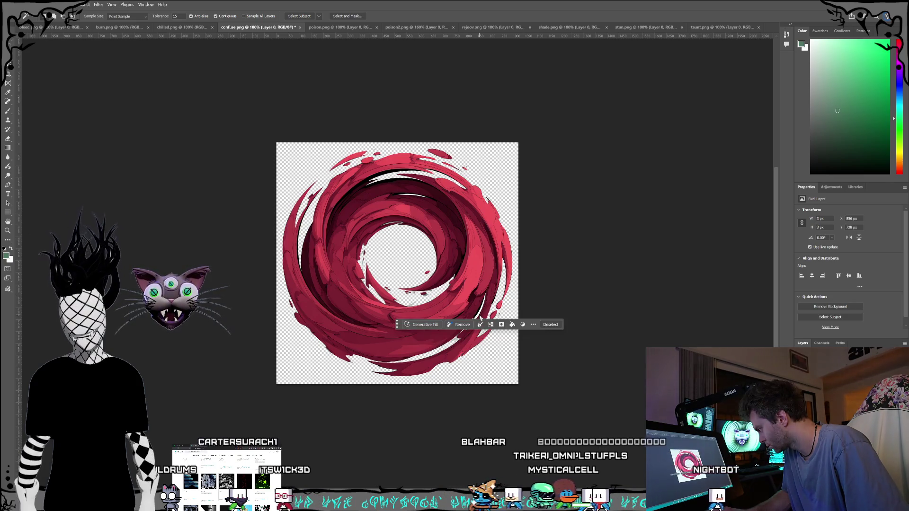
left_click(478, 316)
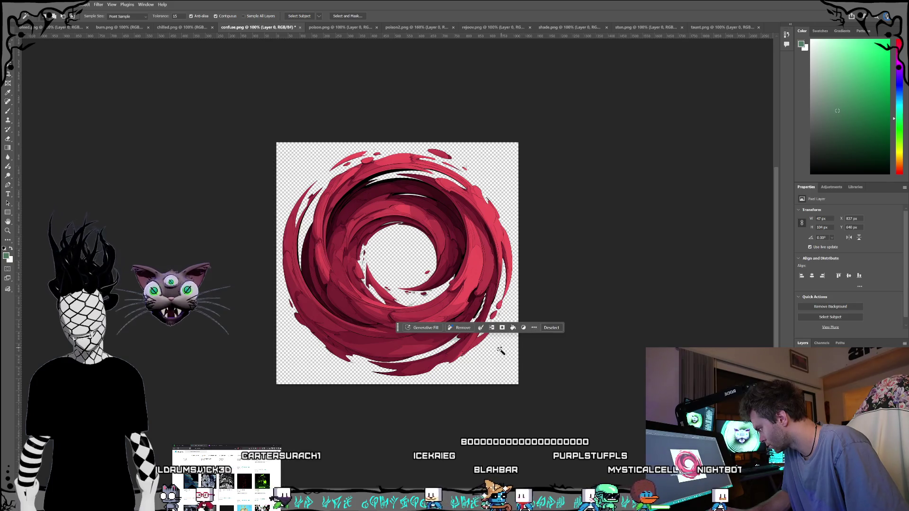
left_click(503, 370)
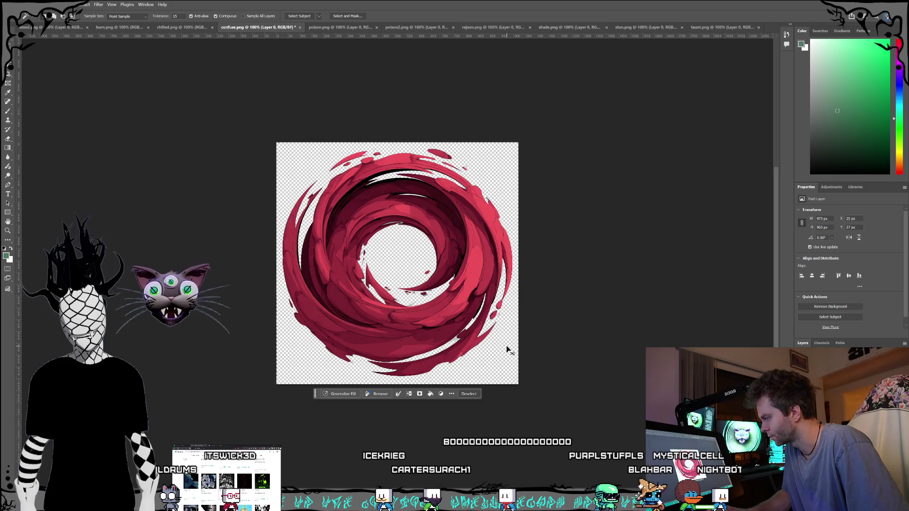
key("ctrl+d")
key("s")
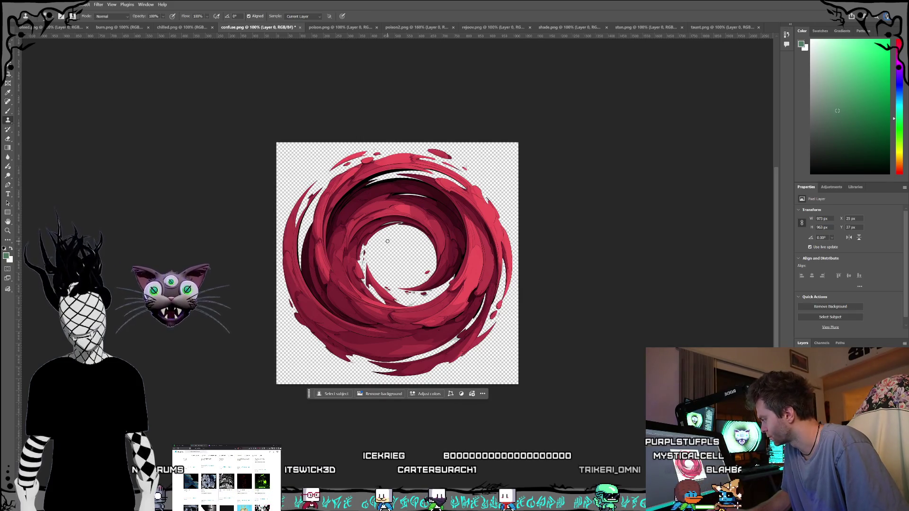
key("ctrl+s")
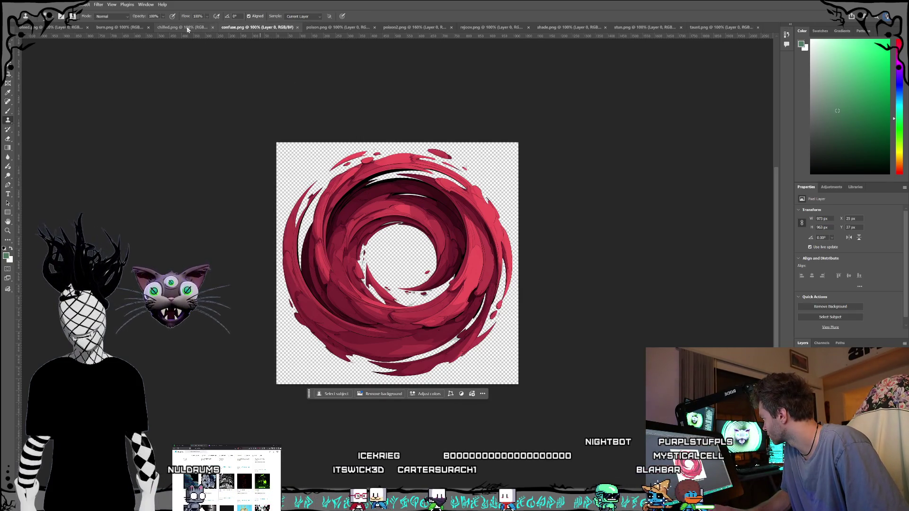
On chilled.png, dismiss the repeated undefined clone source errors.
left_click(188, 28)
left_click(601, 273)
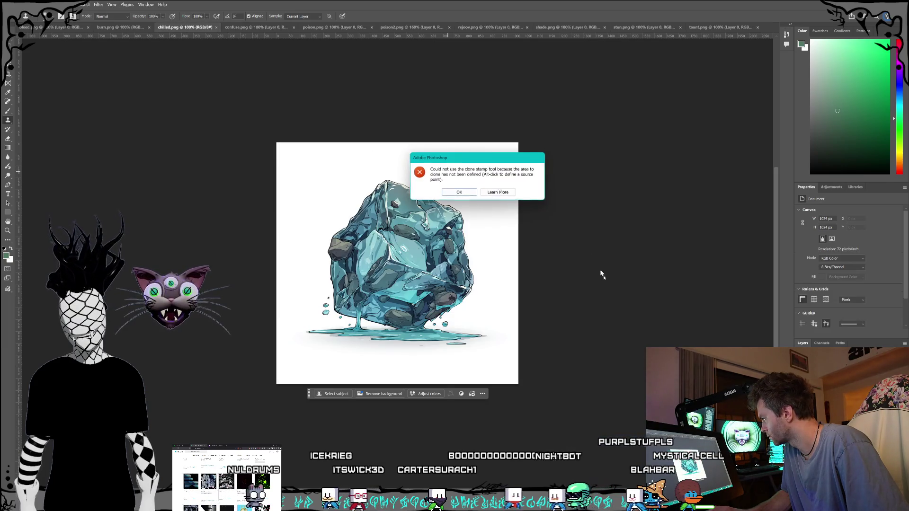
left_click(466, 195)
left_click(532, 286)
left_click(531, 250)
left_click(497, 198)
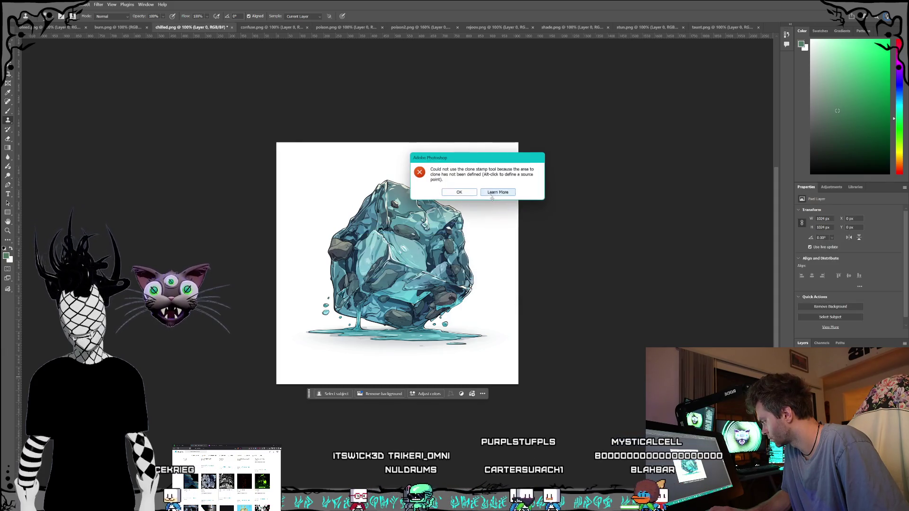
left_click(459, 194)
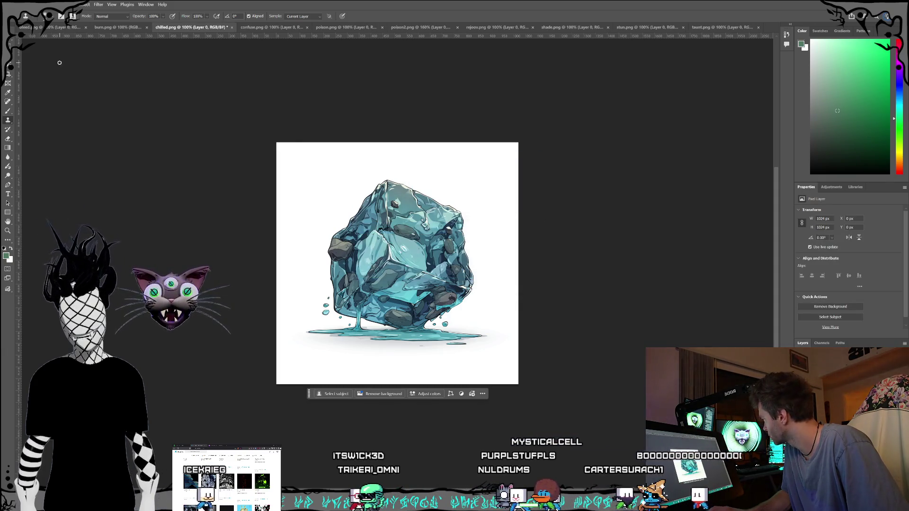
Delete the white background around the ice block, then bring up burn.png.
left_click(287, 179)
key("Delete")
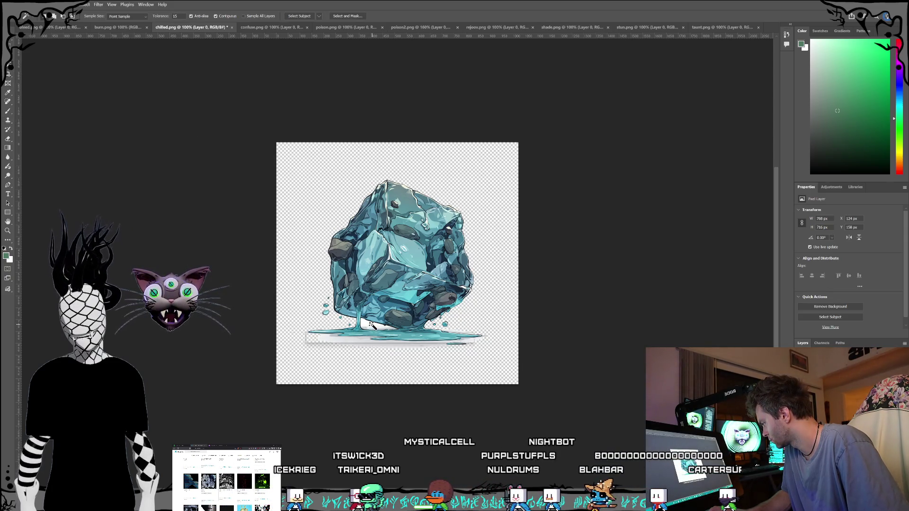
left_click(130, 27)
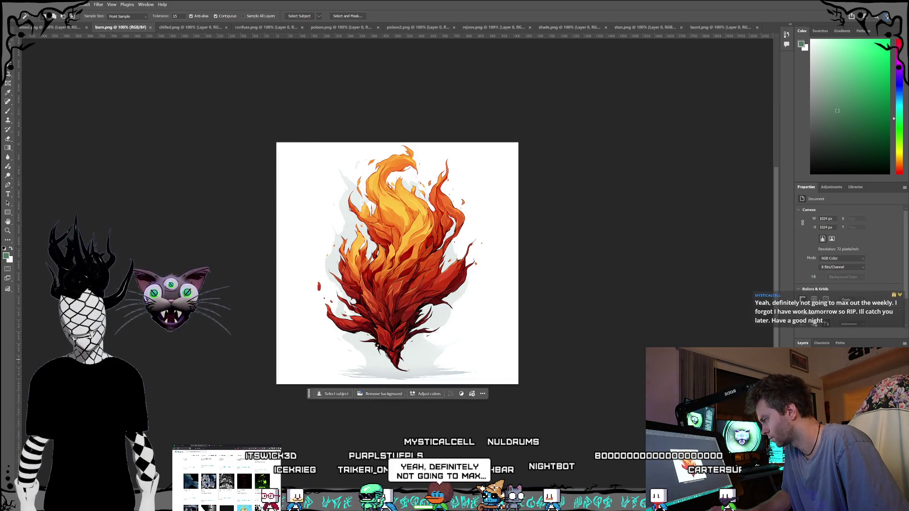
Unlock burn.png's background layer and delete the white around the flame.
double_click(833, 374)
left_click(532, 246)
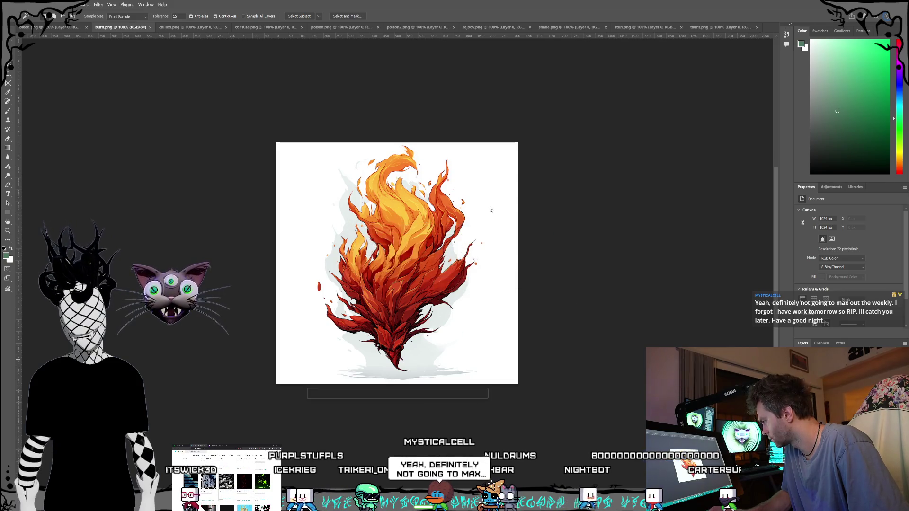
left_click(507, 246)
key("Delete")
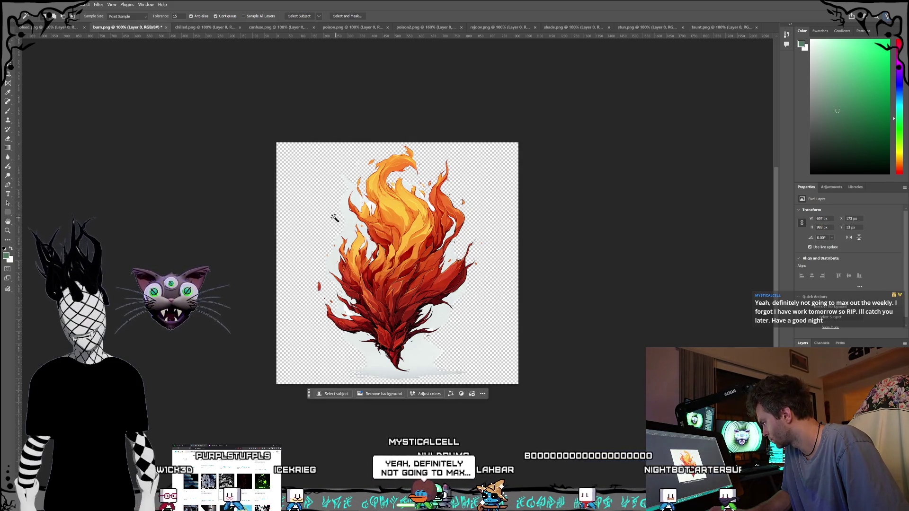
Magic-wand the leftover patches along the flame's edges, upper tips and base.
left_click(365, 216)
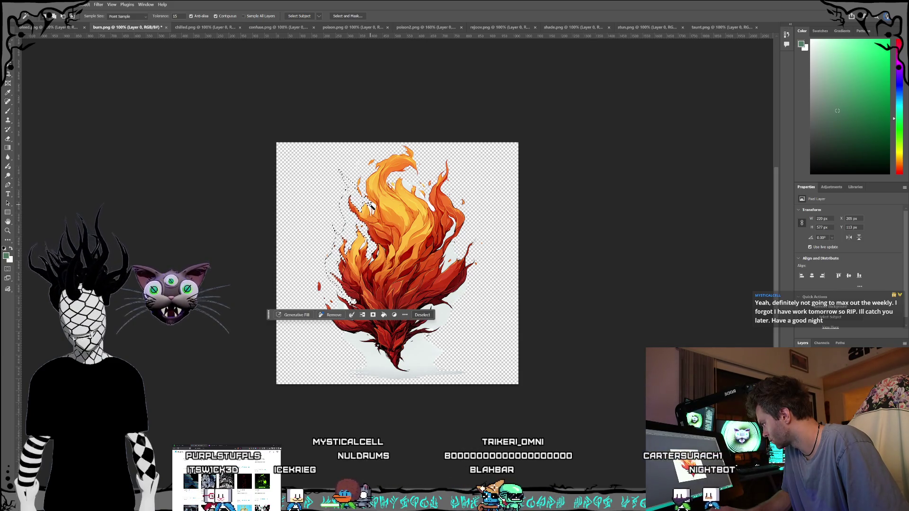
key("ctrl+d")
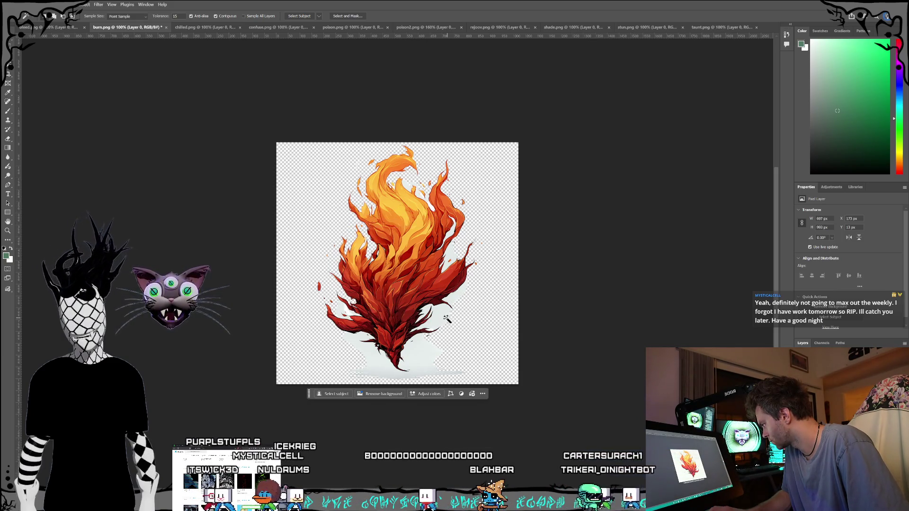
left_click(478, 298)
left_click(453, 289)
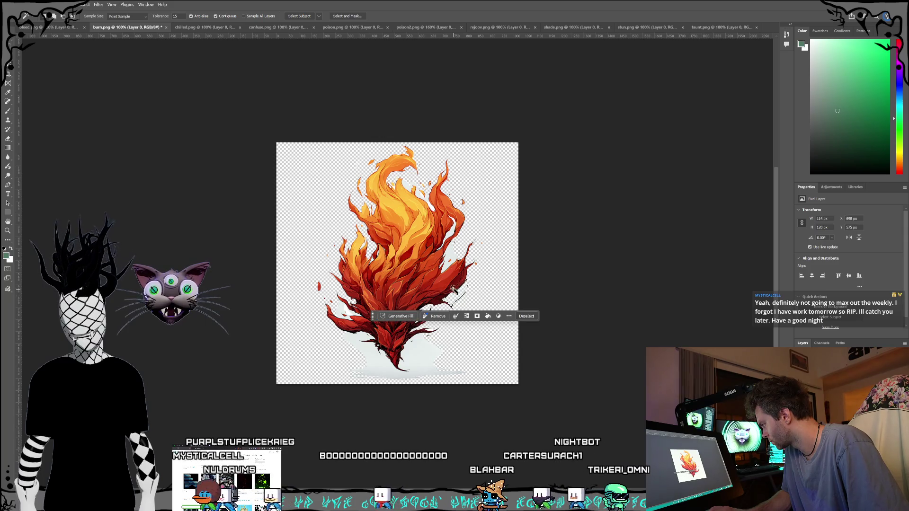
left_click(450, 252)
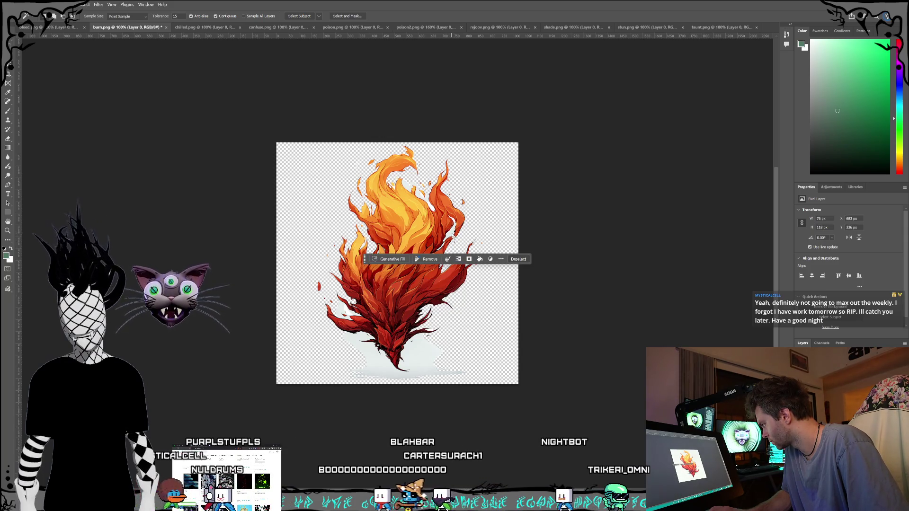
left_click(453, 221)
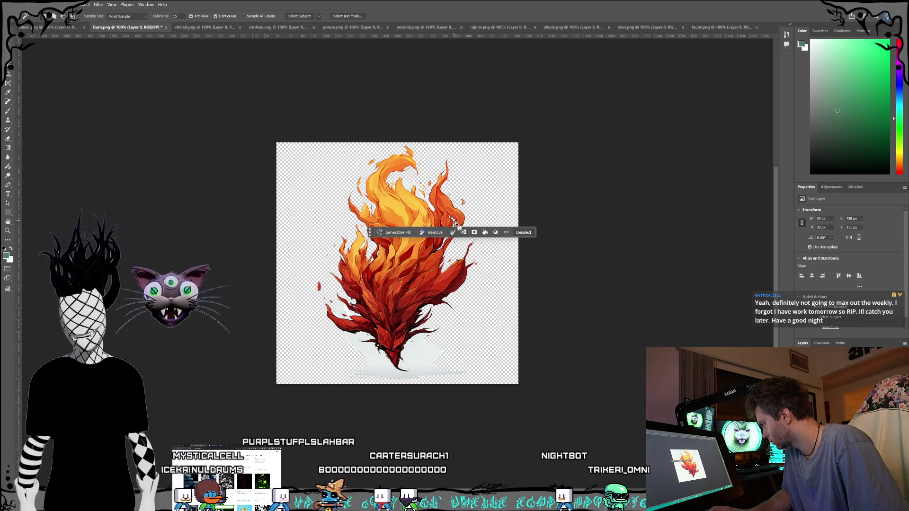
left_click(431, 208)
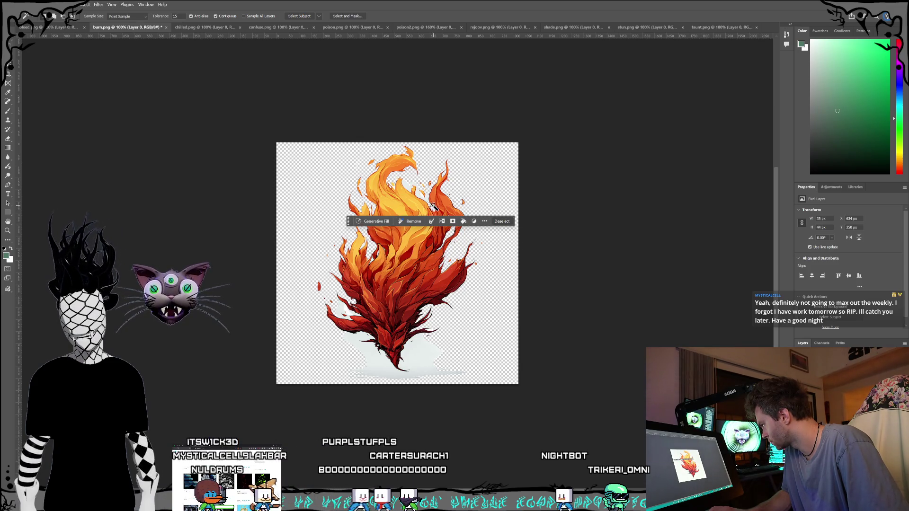
left_click(425, 196)
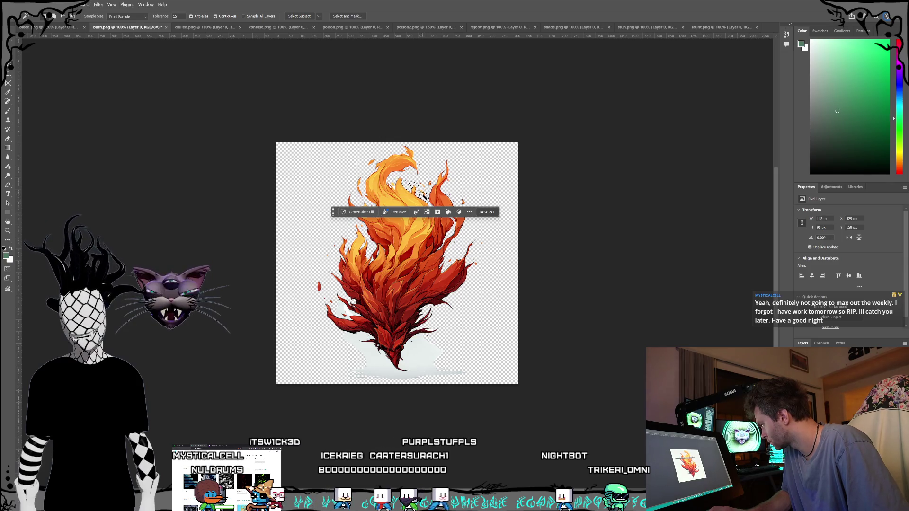
left_click(439, 338)
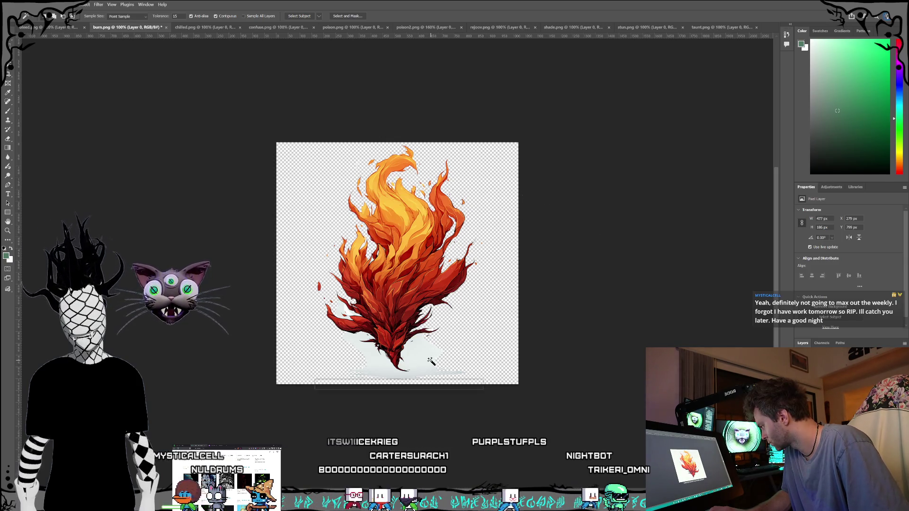
left_click(339, 309)
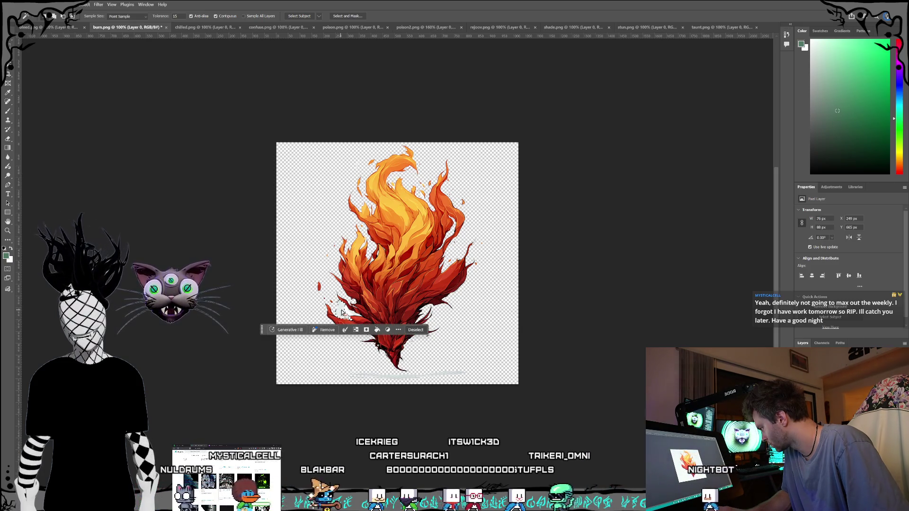
left_click(357, 313)
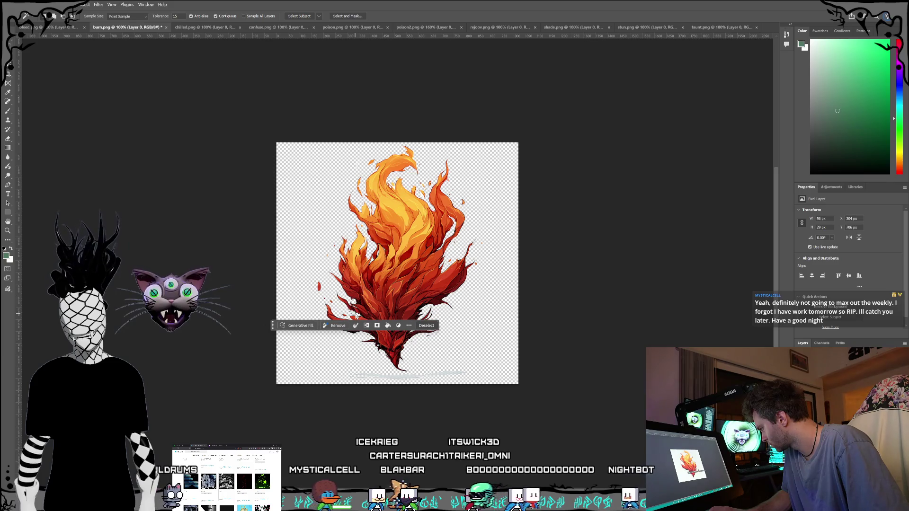
left_click(402, 376)
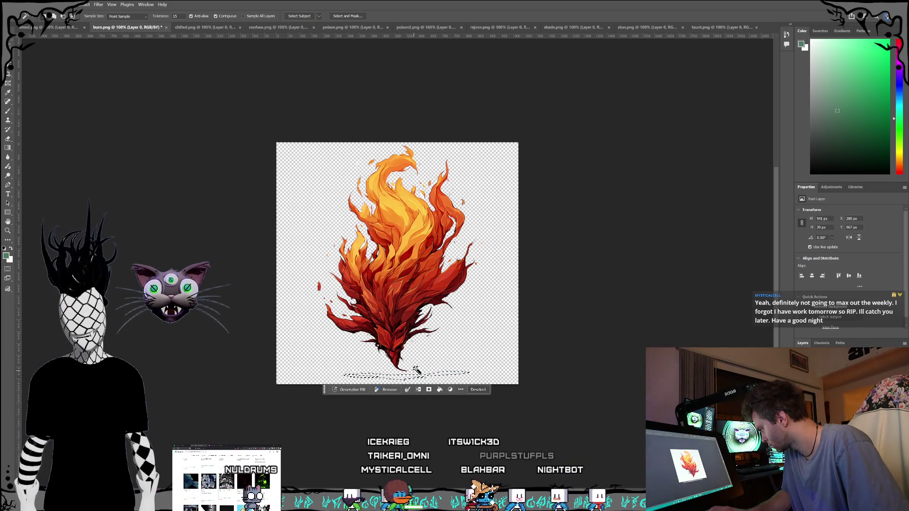
Delete the bottom shadow strip and stray specks, save burn.png, then bring up bleed.png.
key("ctrl+s")
key("Delete")
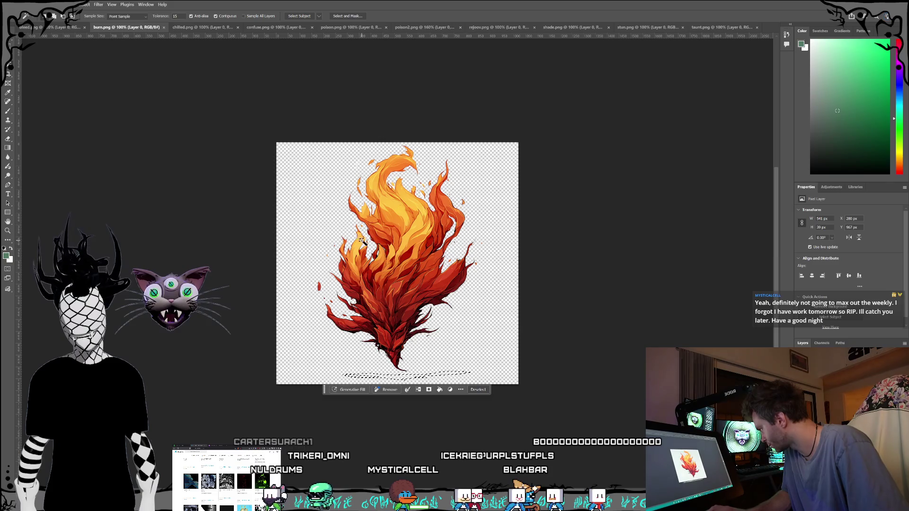
left_click(369, 243)
left_click(372, 244)
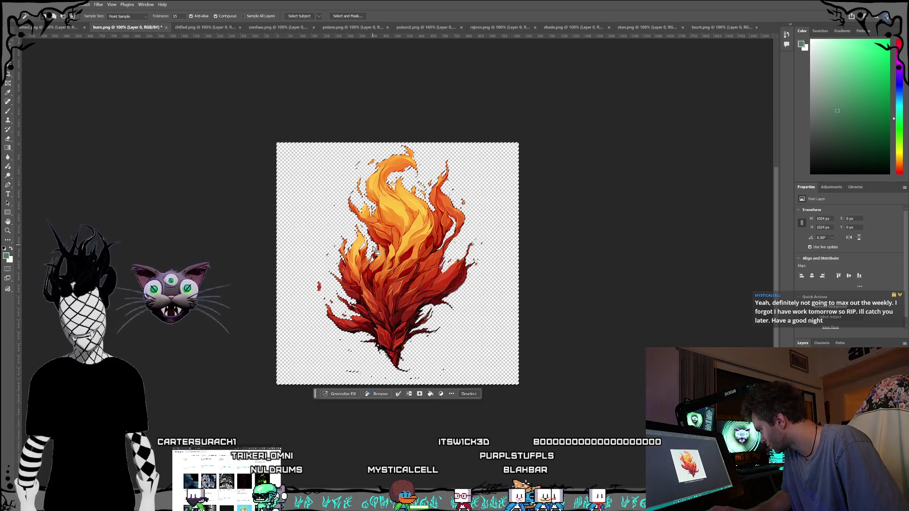
key("ctrl+s")
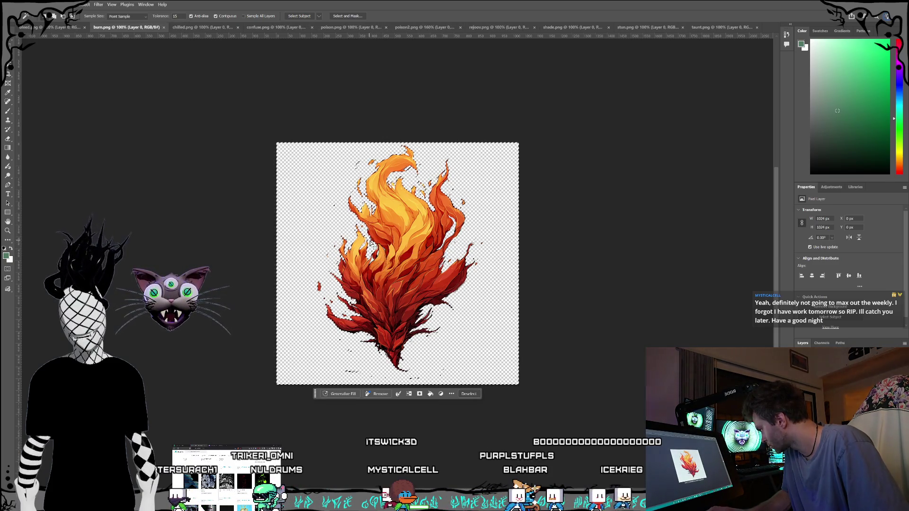
key("ctrl+d")
left_click(372, 261)
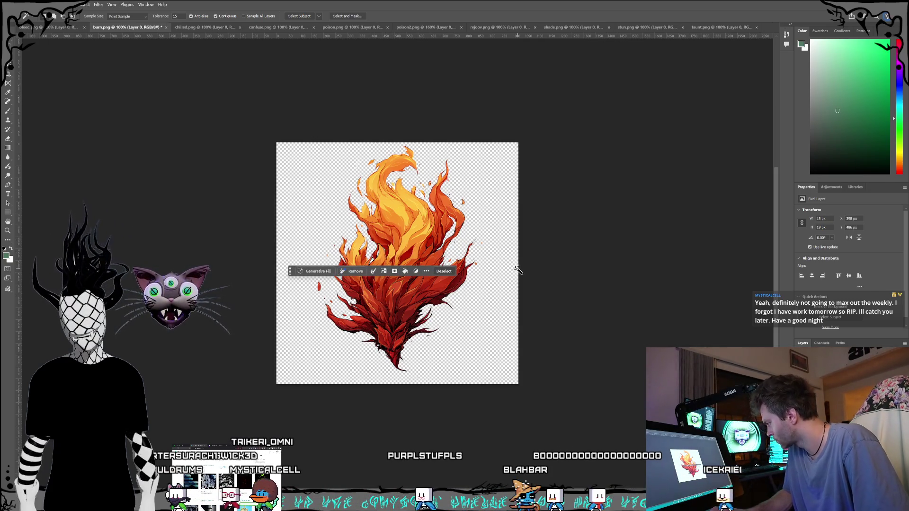
key("ctrl+d")
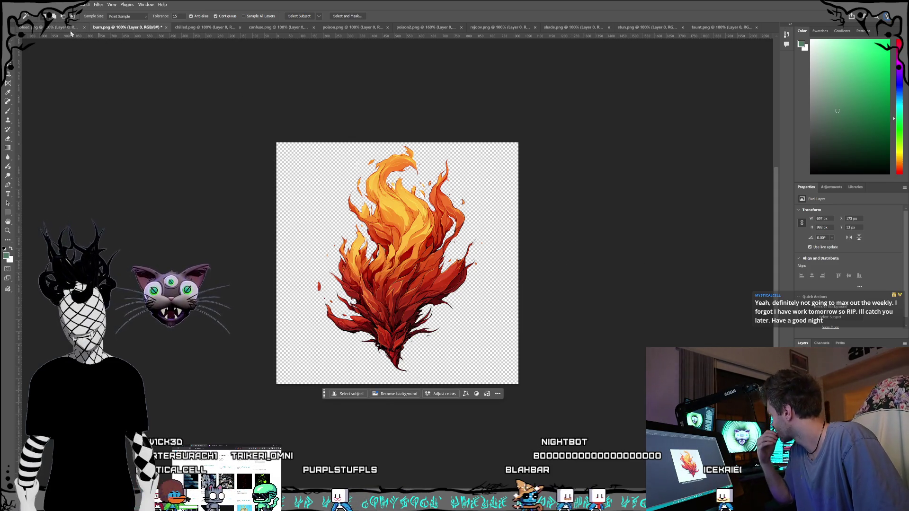
left_click(29, 29)
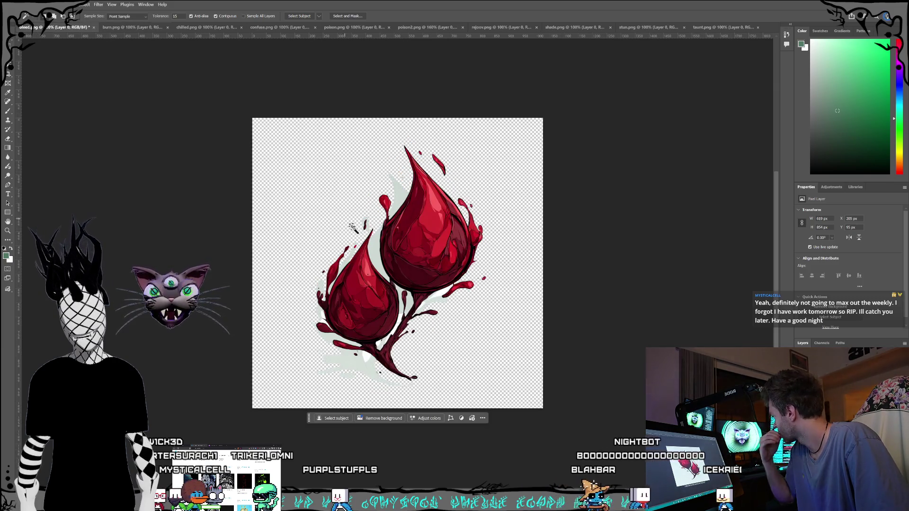
Select the white gap, slivers and splash around the blood drops and delete them.
left_click(379, 244)
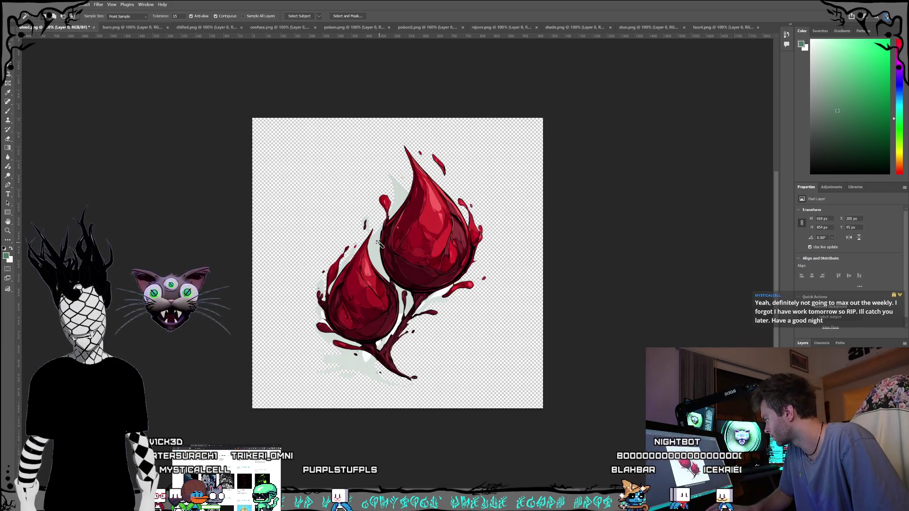
left_click(403, 198)
left_click(372, 217)
left_click(368, 223)
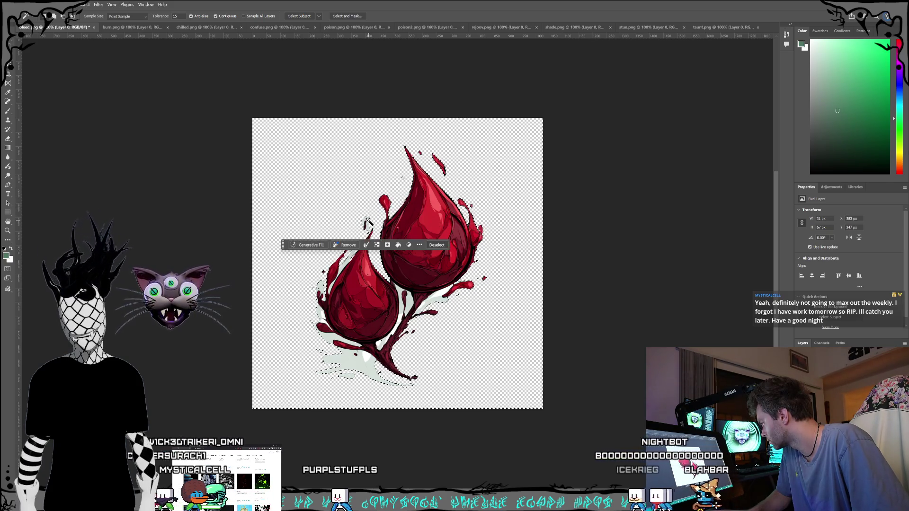
left_click(352, 258)
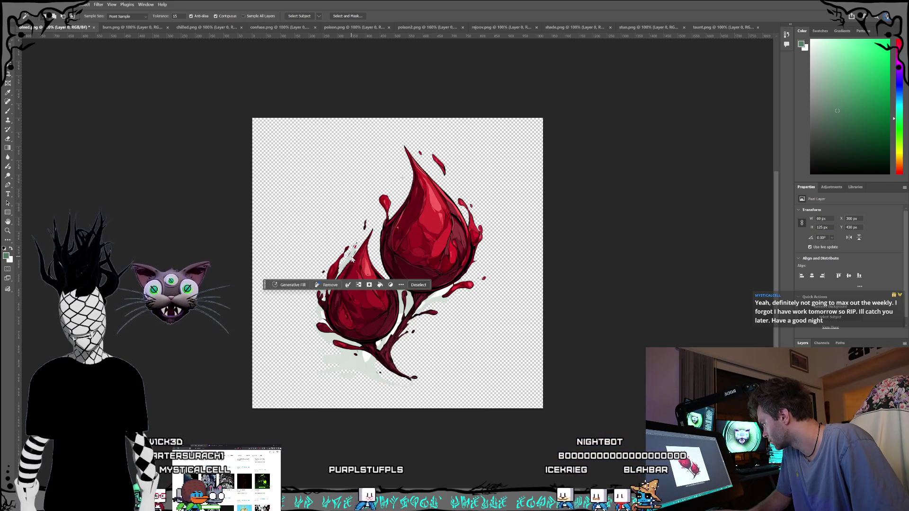
left_click(322, 316)
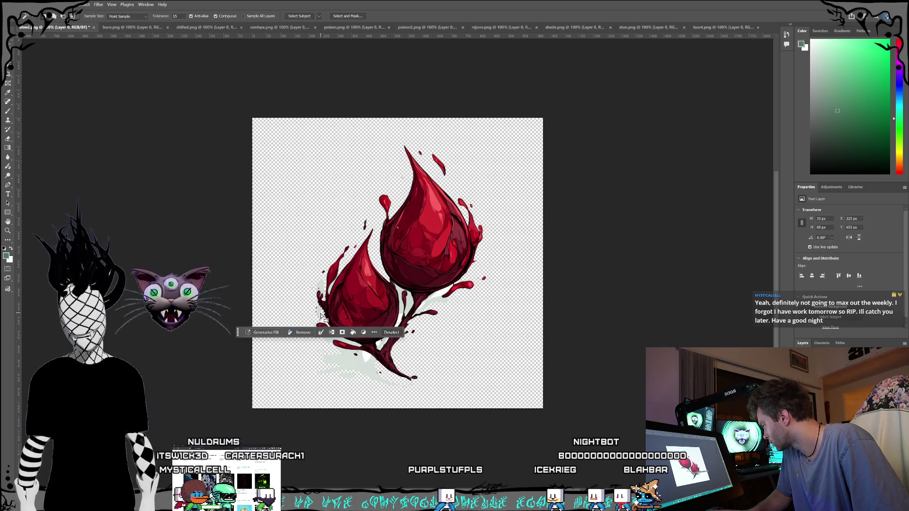
left_click(321, 288)
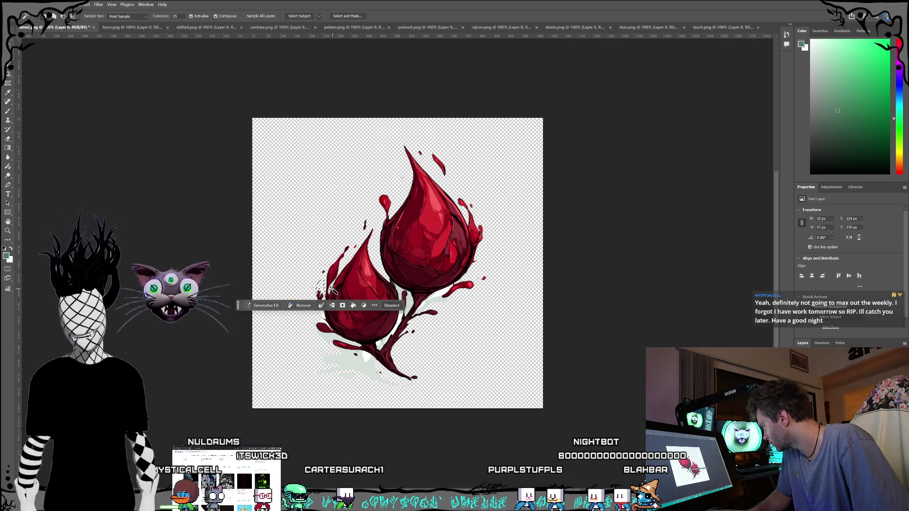
left_click(333, 289)
left_click(331, 289)
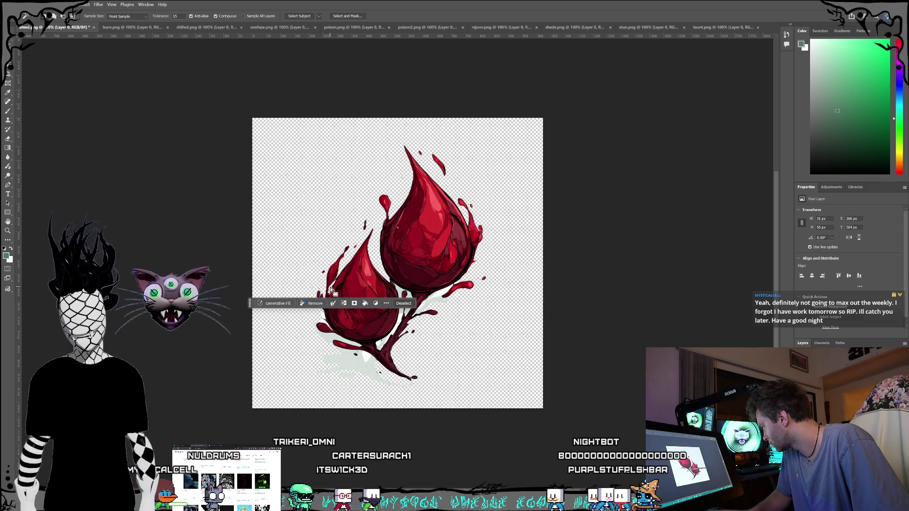
left_click(360, 358)
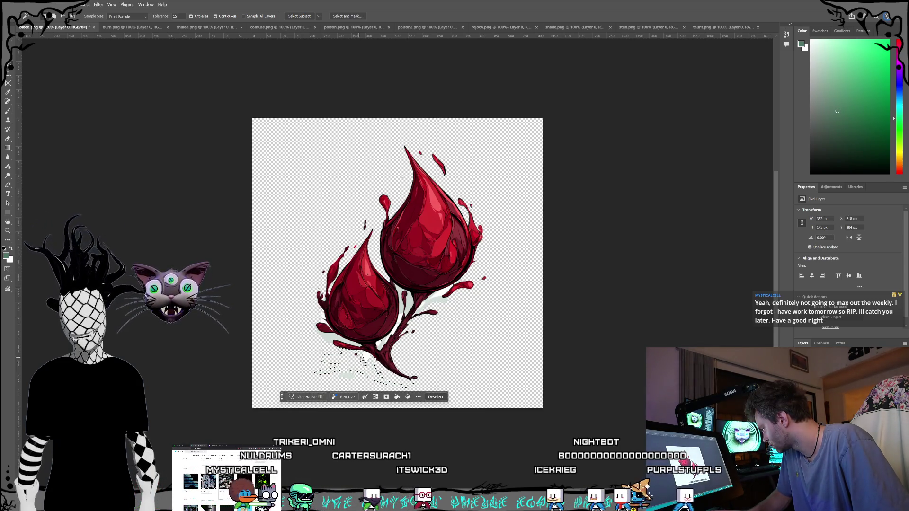
key("Delete")
Magic-wand the leftover white near the stem's base and right side.
left_click(349, 375)
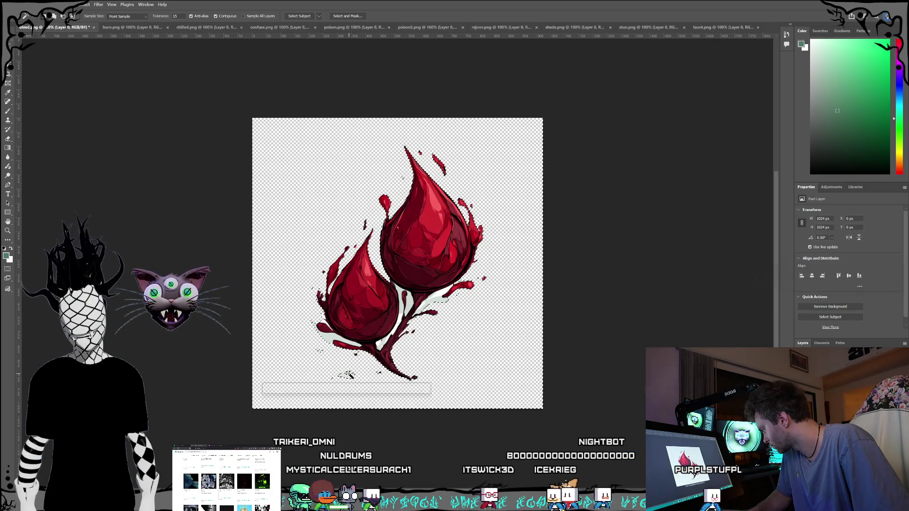
left_click(326, 339)
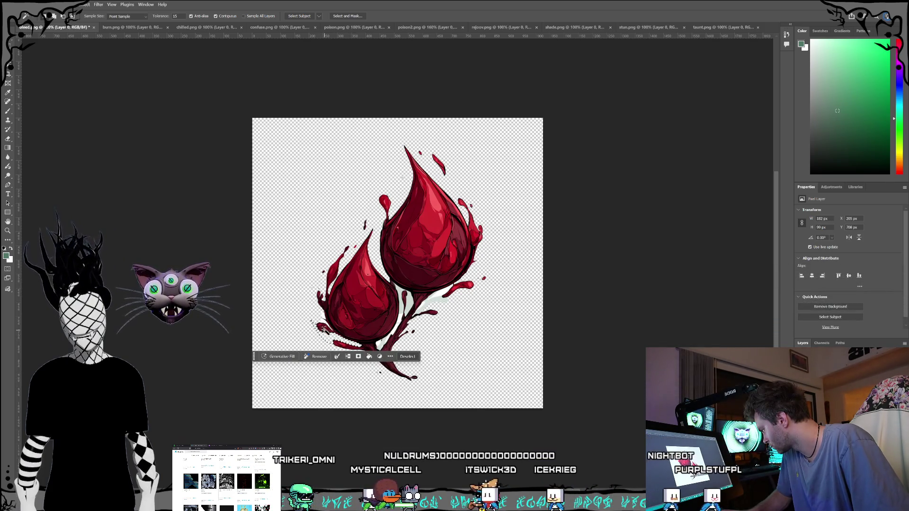
left_click(323, 322)
left_click(325, 317)
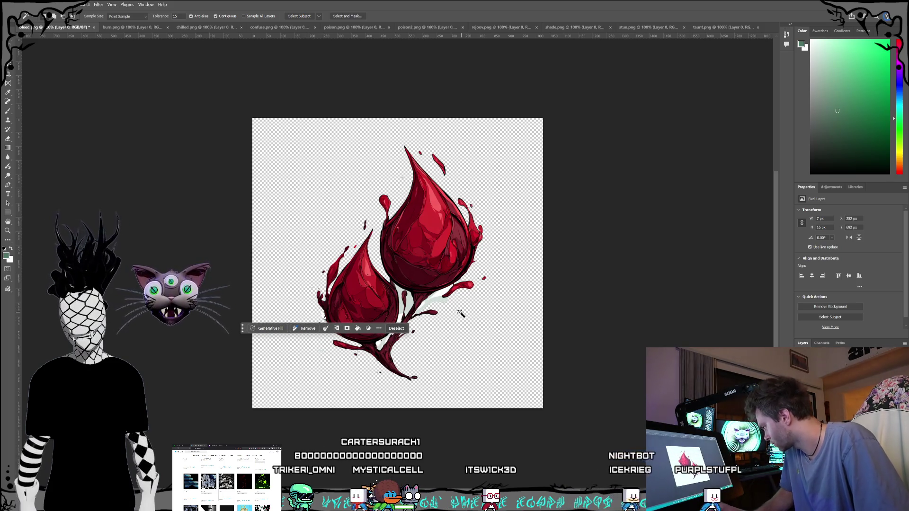
left_click(436, 330)
left_click(413, 308)
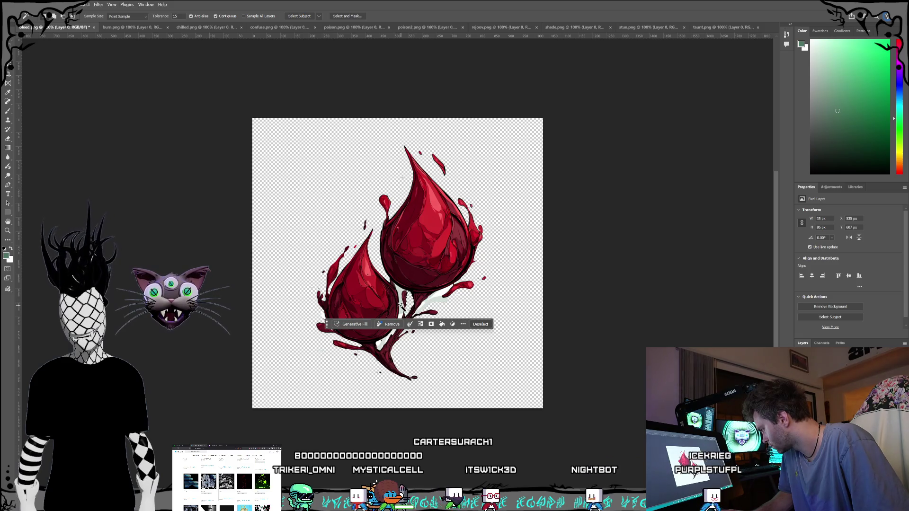
left_click(439, 297)
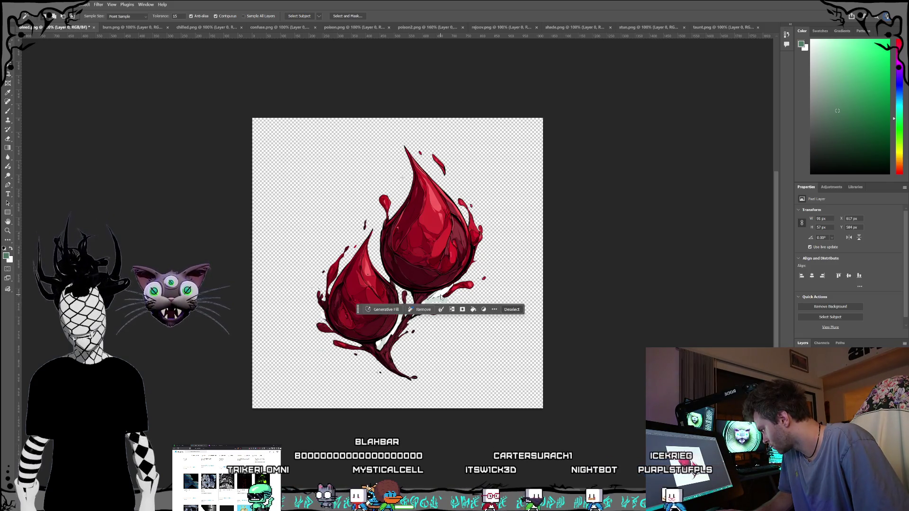
left_click(437, 301)
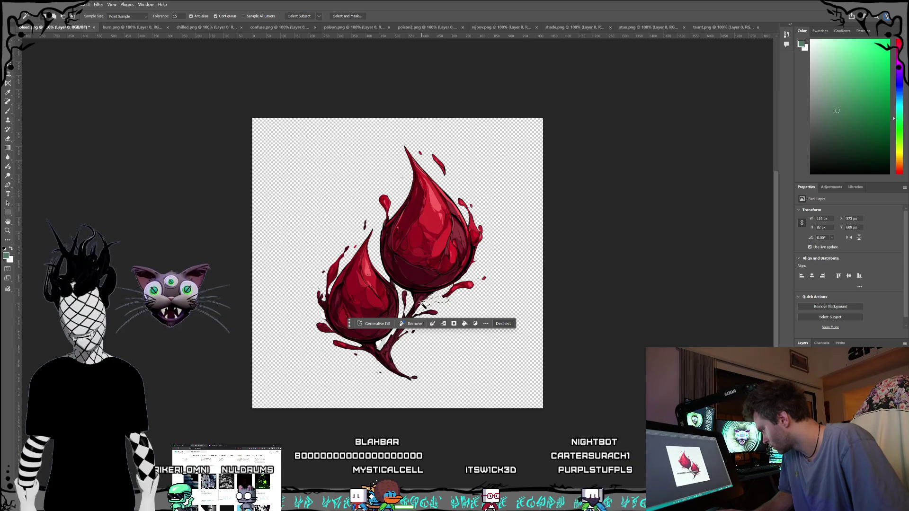
Pick off the remaining specks along the stem and clear the selection.
left_click(423, 306)
left_click(428, 303)
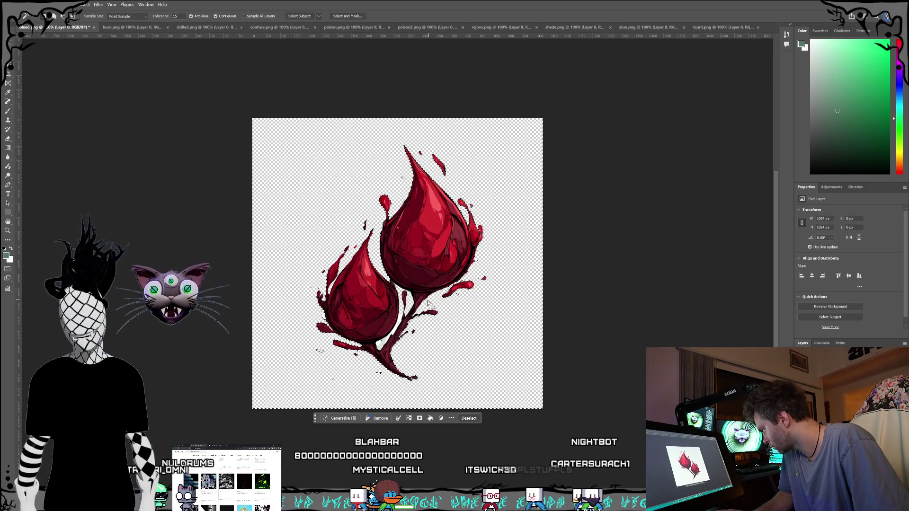
left_click(403, 325)
left_click(416, 307)
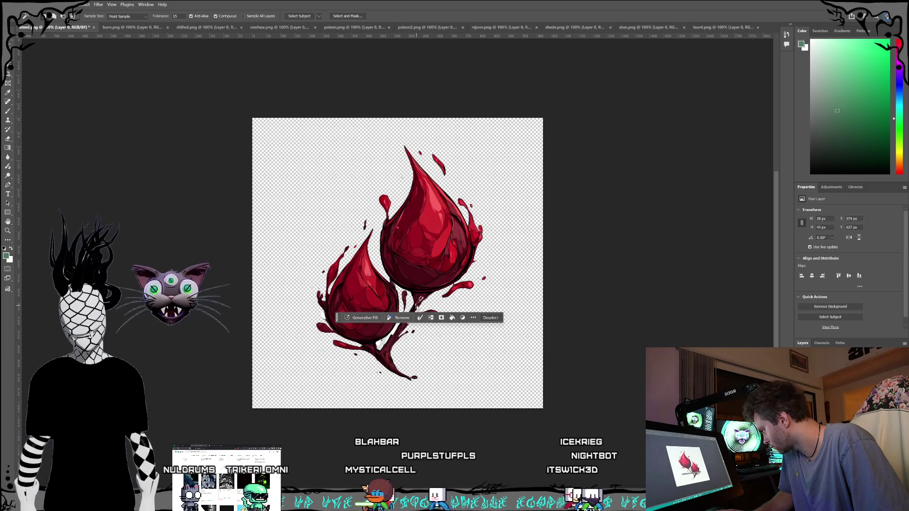
left_click(396, 327)
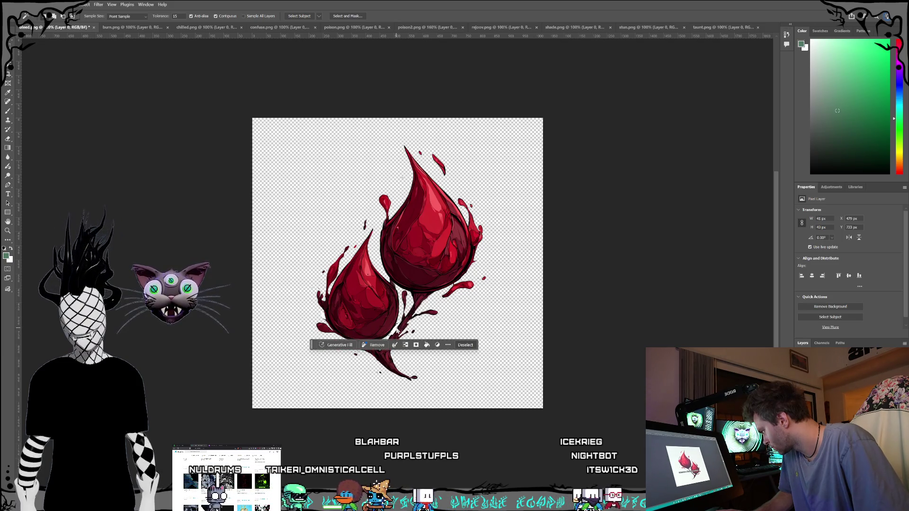
left_click(452, 328)
left_click(385, 345)
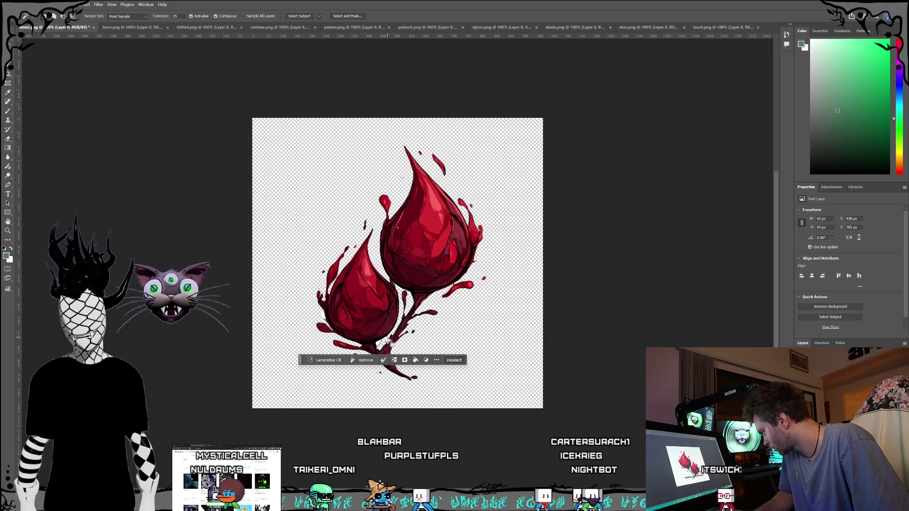
left_click(387, 336)
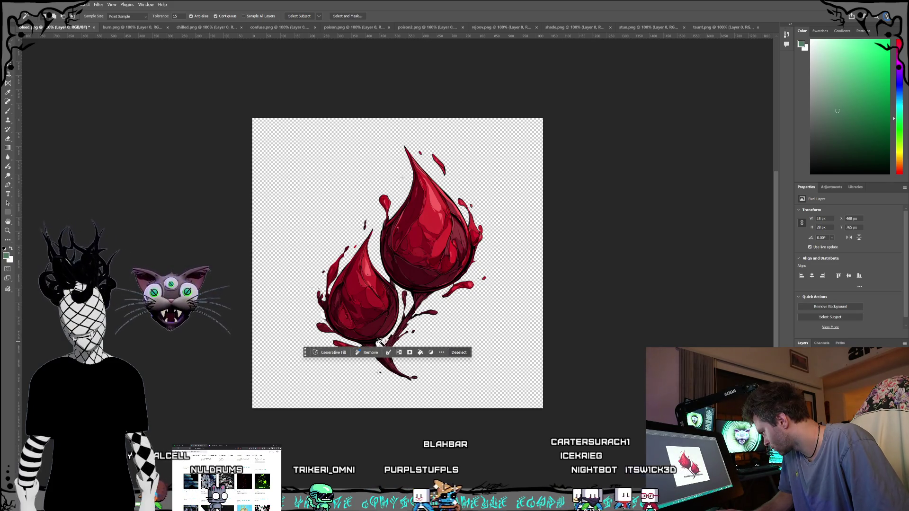
left_click(397, 338)
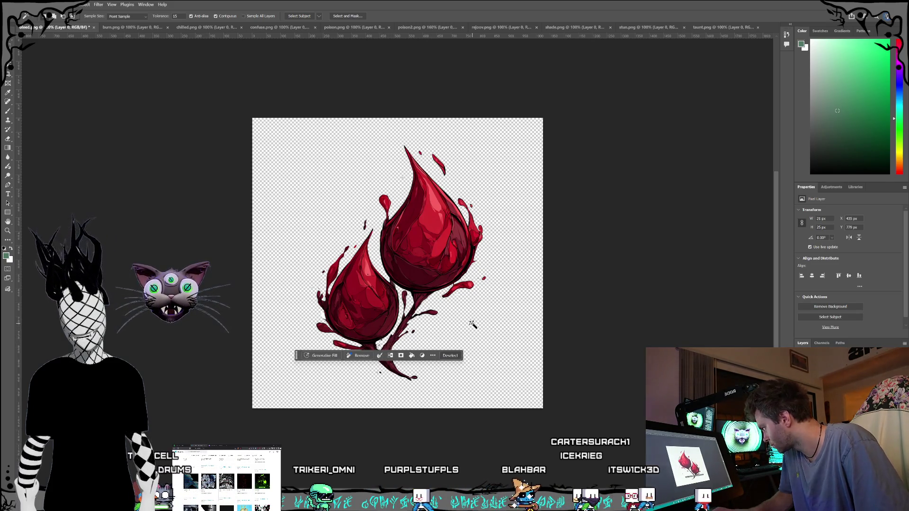
key("ctrl+d")
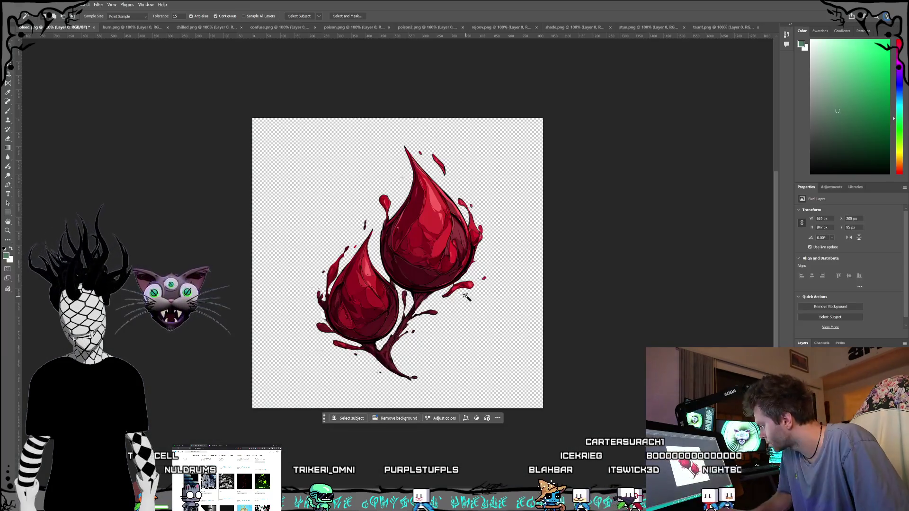
key("v")
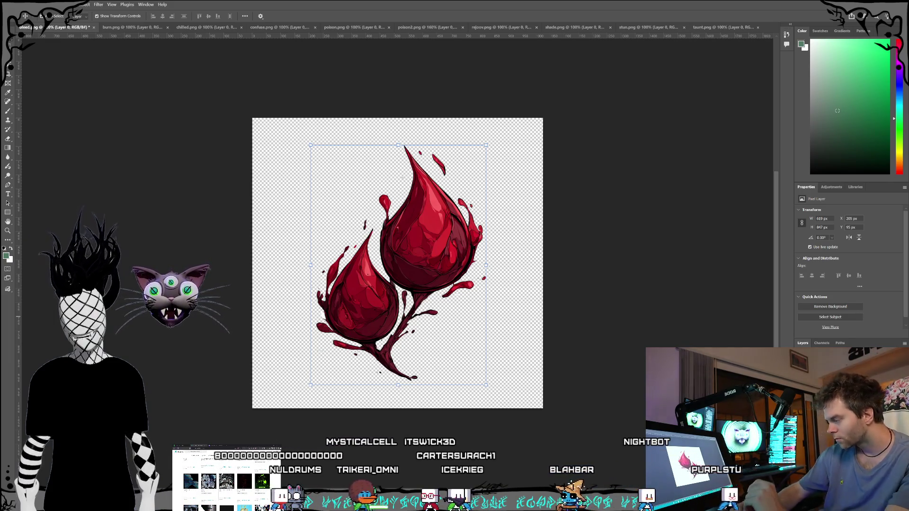
key("l")
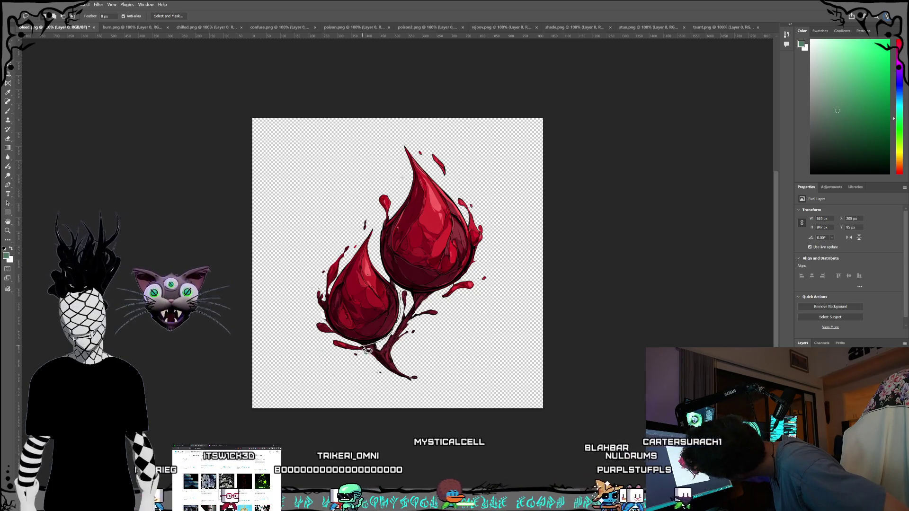
Lasso the dark stem beneath the two drops and delete it.
mouse_move(340, 342)
left_mouse_down()
mouse_move(345, 375)
mouse_move(379, 392)
mouse_move(462, 348)
mouse_move(498, 279)
mouse_move(490, 266)
mouse_move(465, 280)
left_mouse_up()
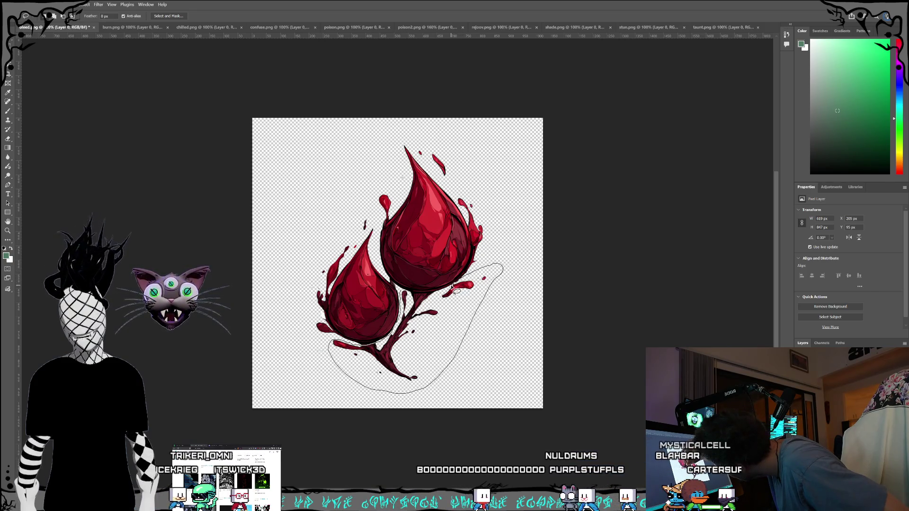
left_click_drag(445, 290, 404, 295)
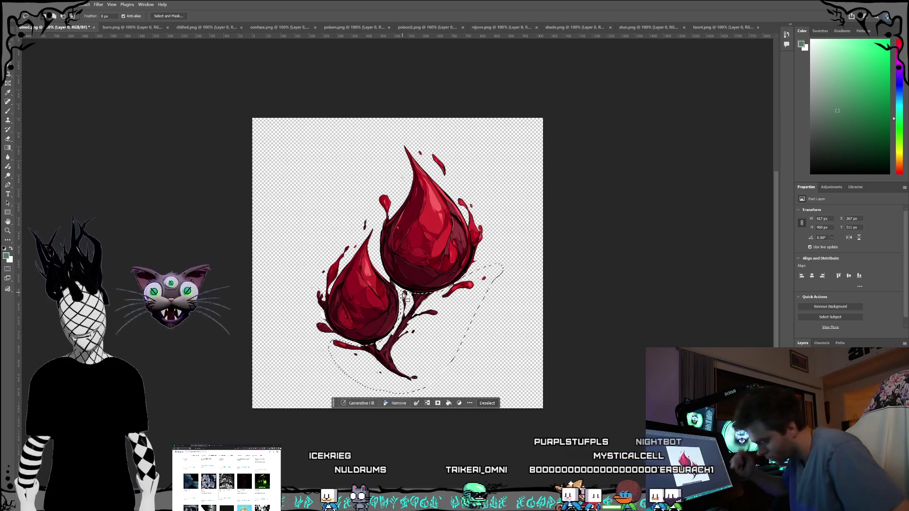
key("Delete")
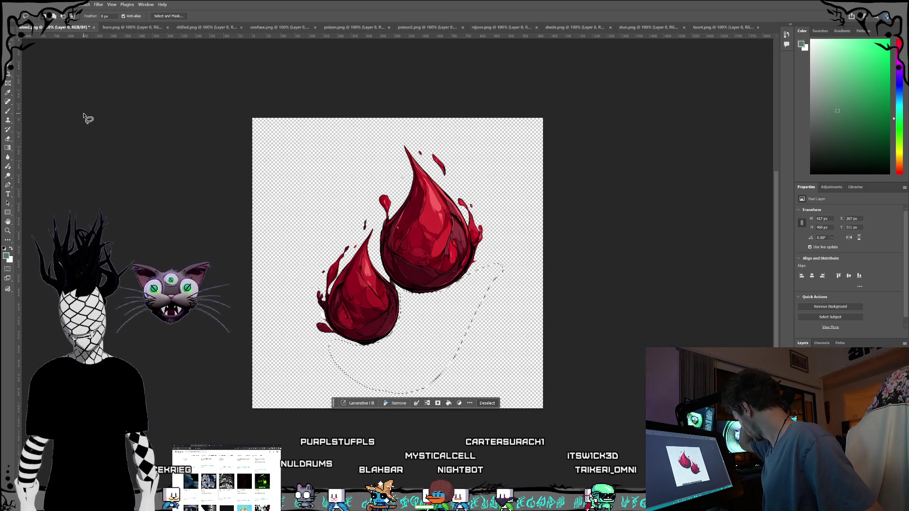
Switch to the Eraser with a 9 px brush and clear the selection.
left_click(8, 103)
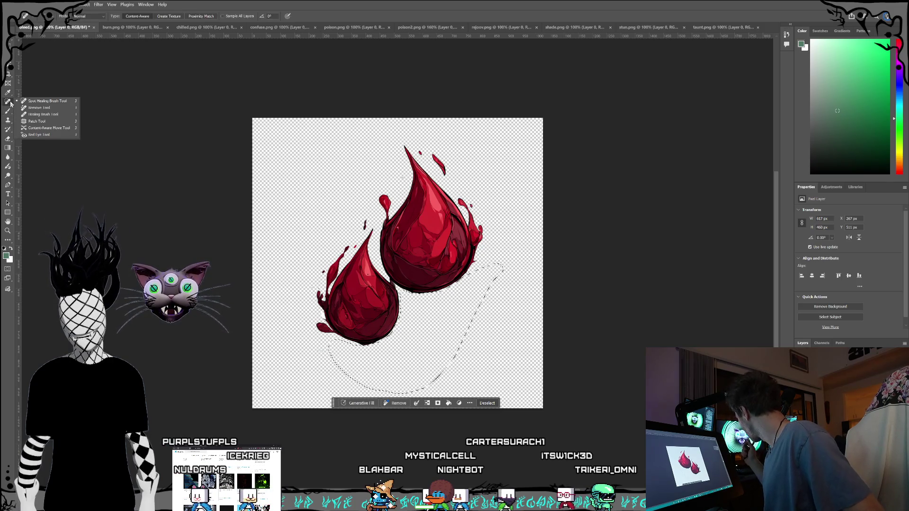
left_click(10, 104)
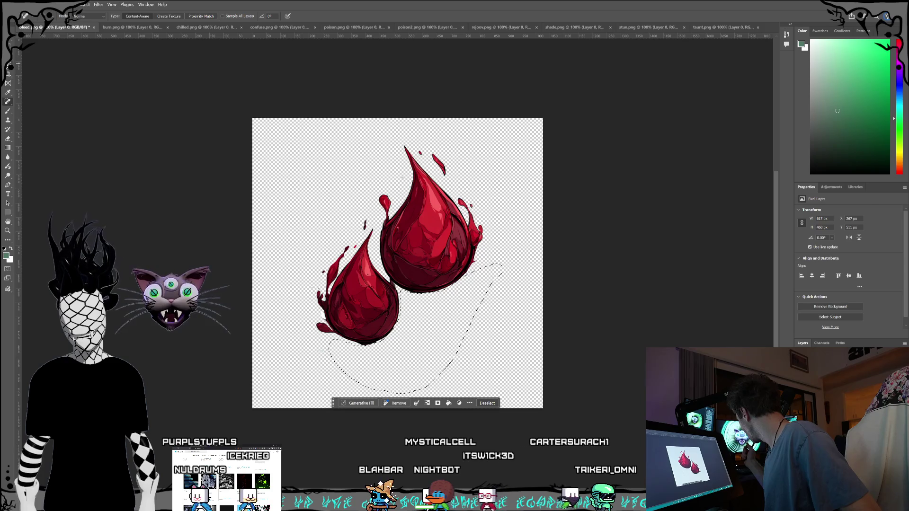
left_click(8, 138)
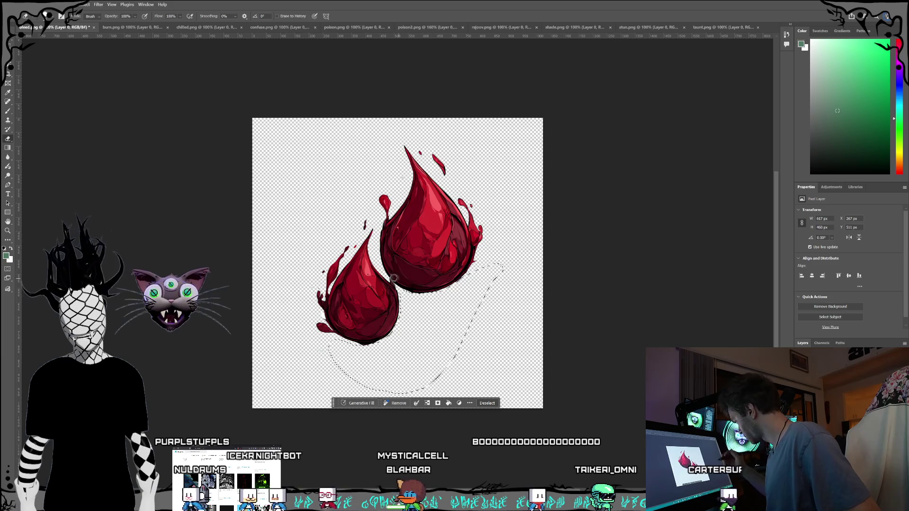
scroll(394, 278, "up", 5)
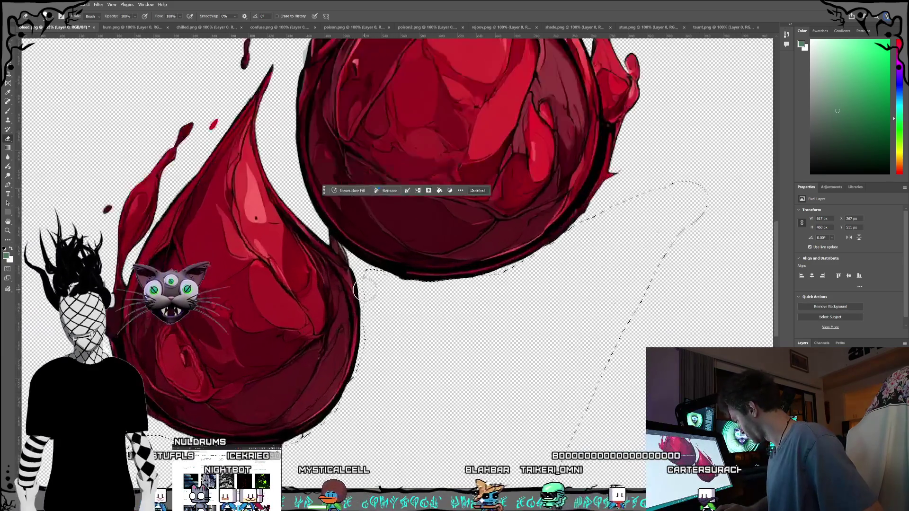
scroll(359, 289, "up", 2)
left_click(50, 17)
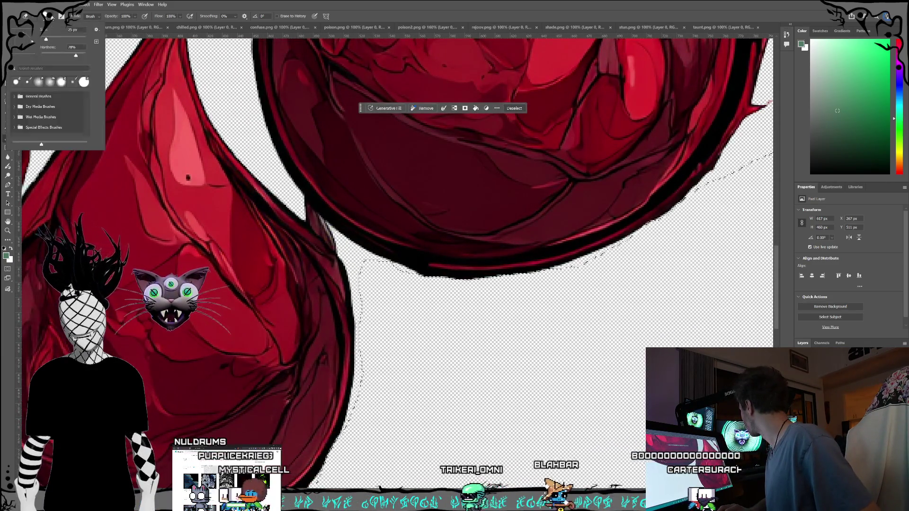
type("9")
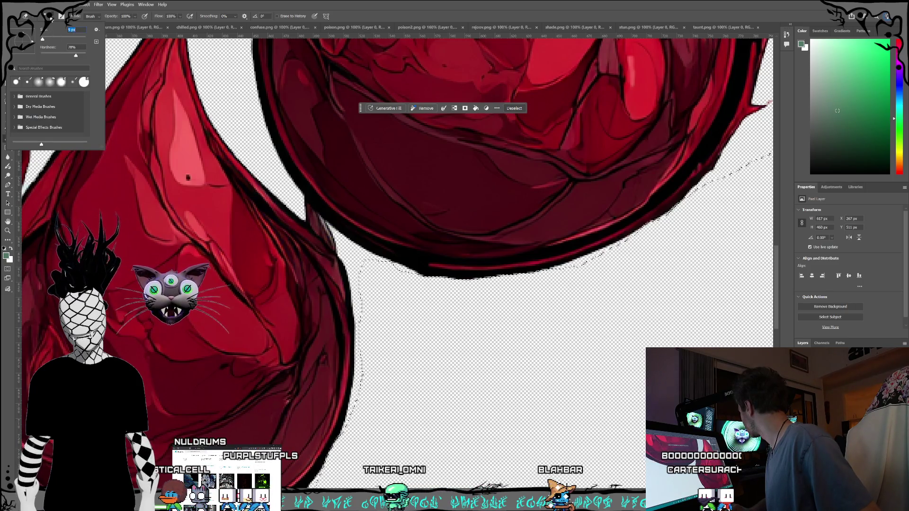
left_click(53, 17)
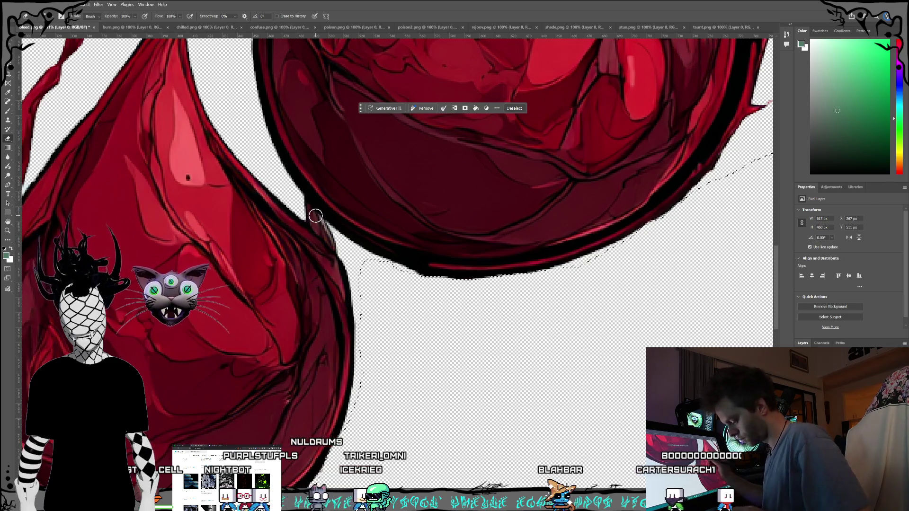
key("ctrl+d")
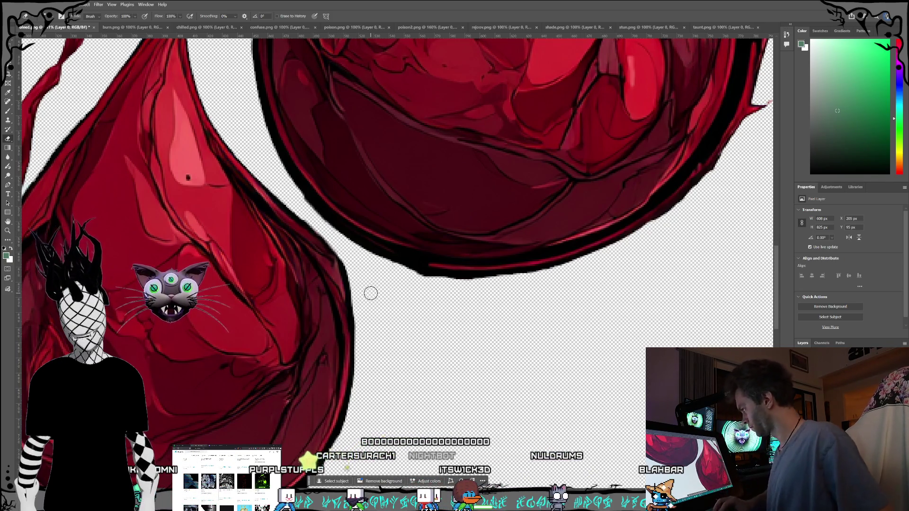
scroll(473, 350, "down", 3)
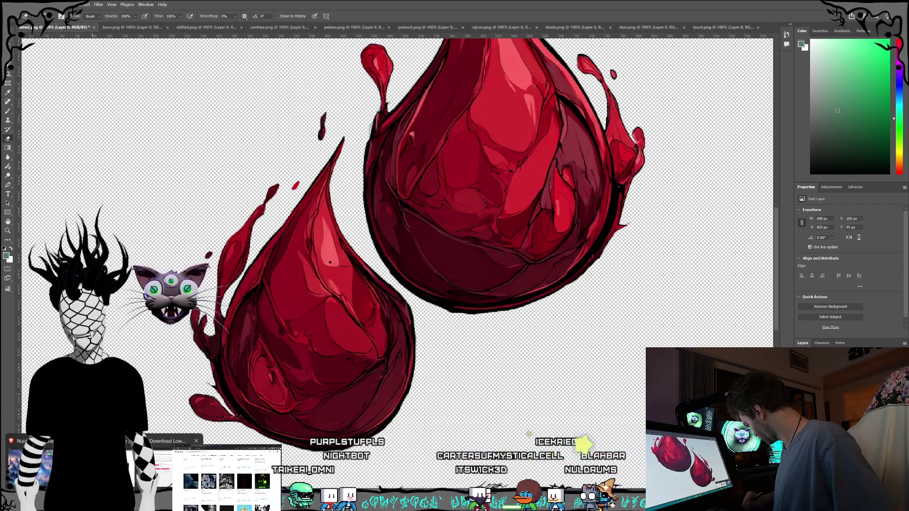
key("super+d")
key("super+d")
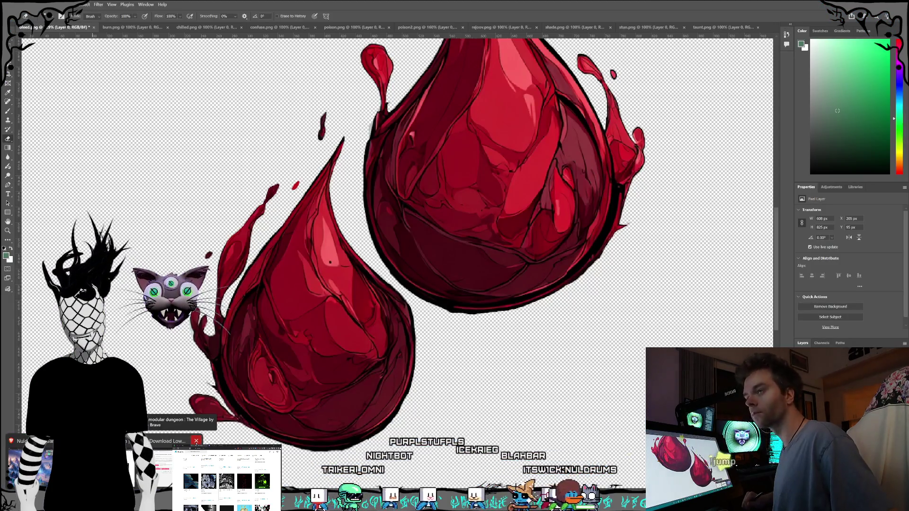
key("alt+Tab")
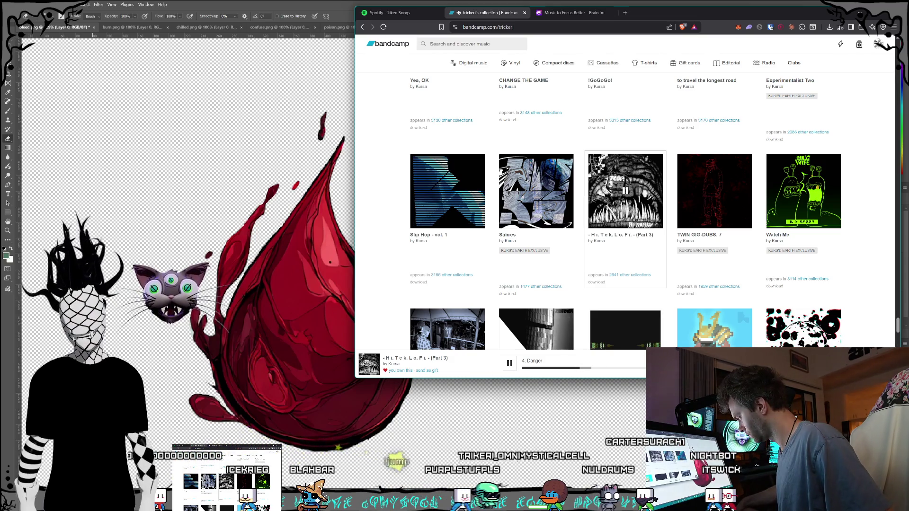
left_click(326, 4)
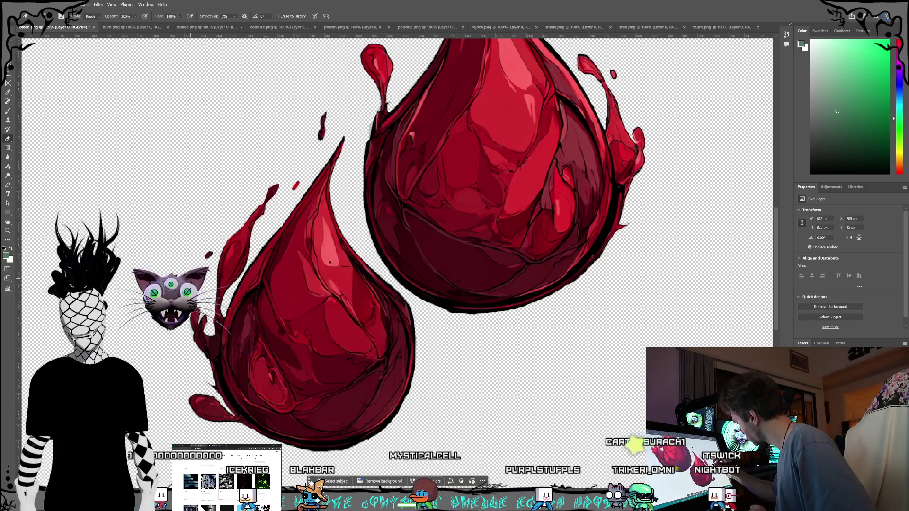
scroll(194, 234, "up", 5)
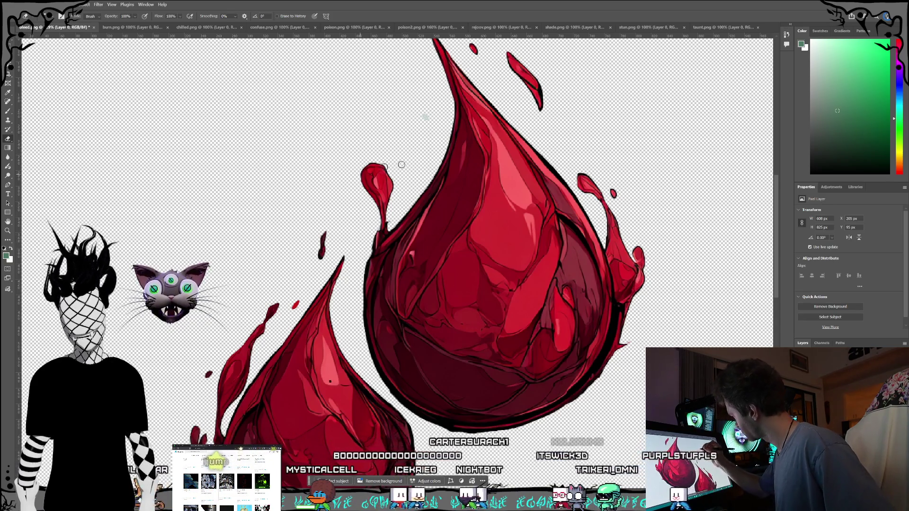
scroll(426, 178, "up", 2)
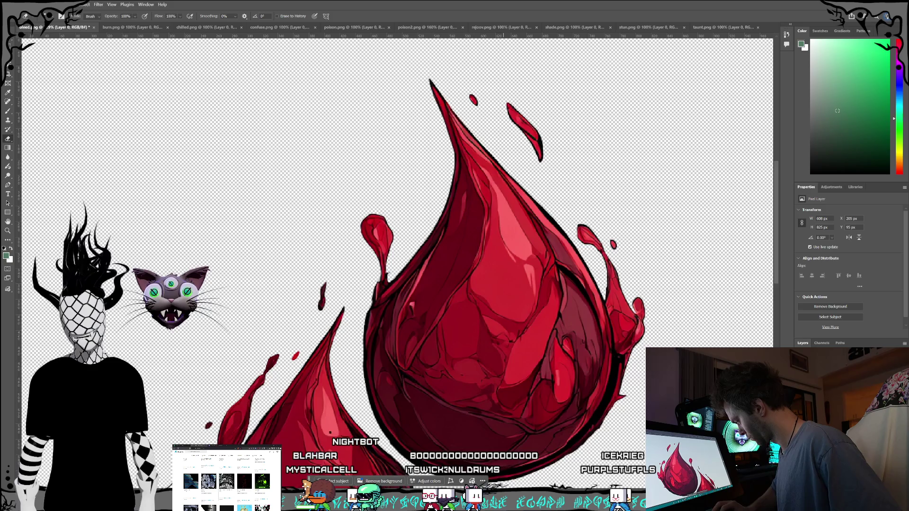
scroll(397, 236, "right", 5)
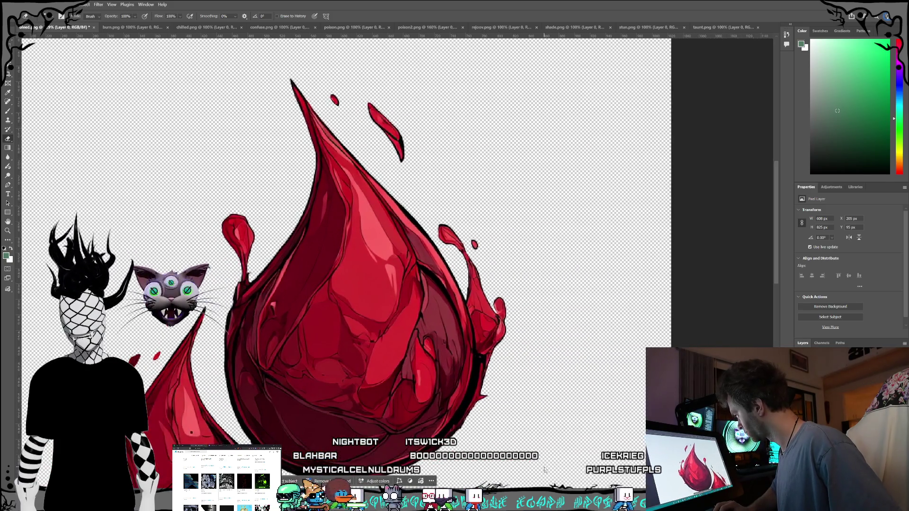
scroll(513, 349, "right", 2)
scroll(516, 354, "up", 4)
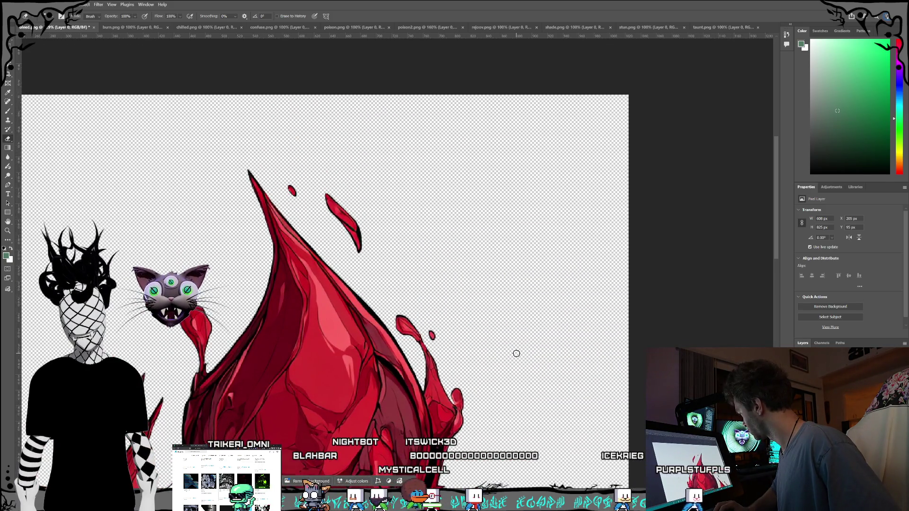
scroll(516, 353, "down", 5)
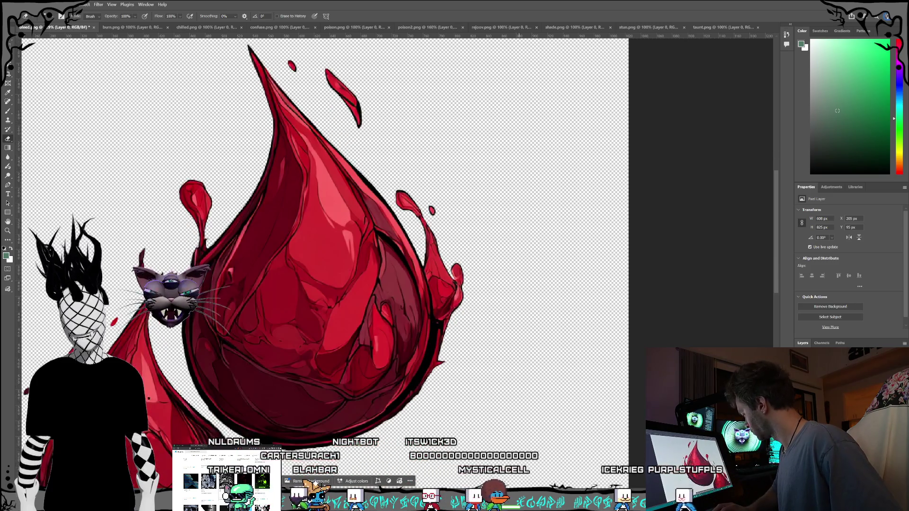
scroll(474, 416, "left", 5)
scroll(472, 426, "down", 9)
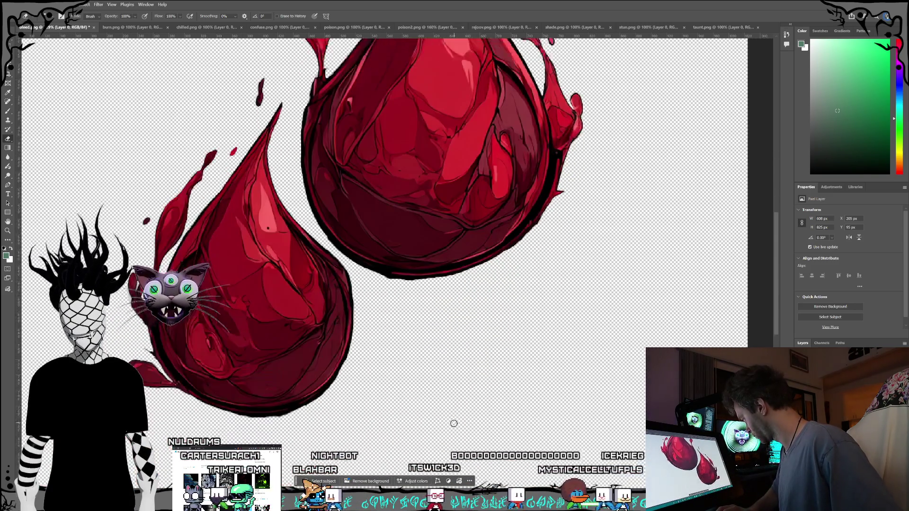
key("ctrl+0")
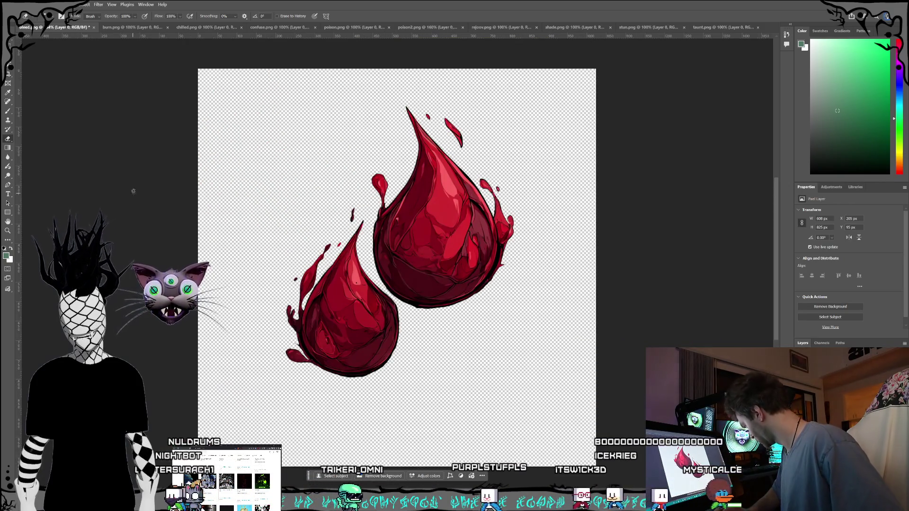
Save the blood-drop document and switch to the burn.png flame image.
left_click(52, 17)
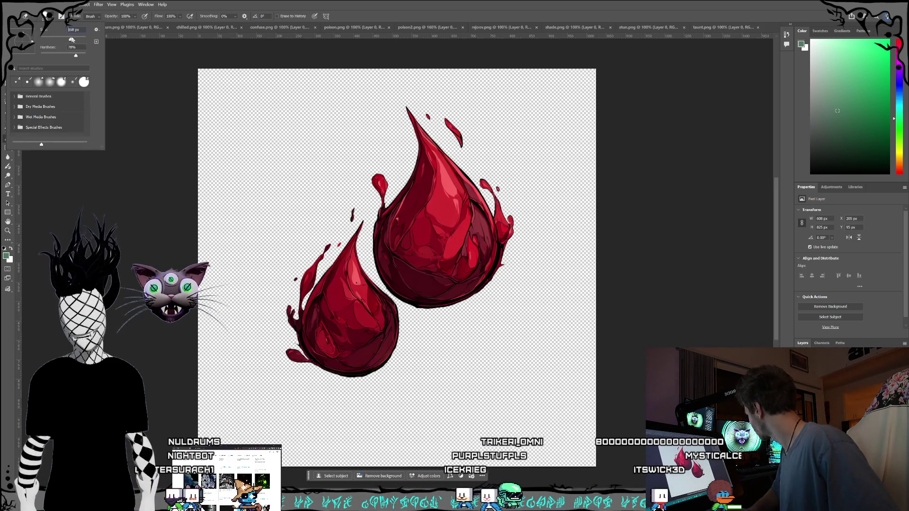
left_click(134, 127)
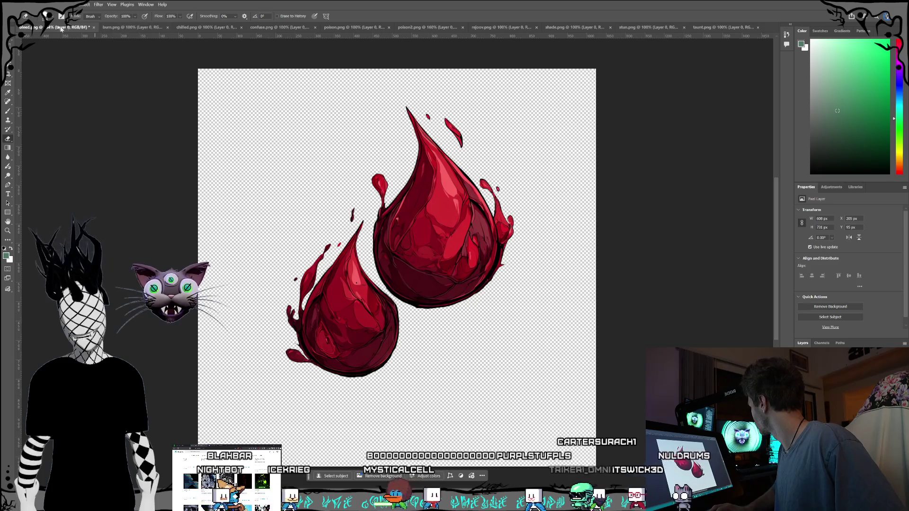
key("alt+f")
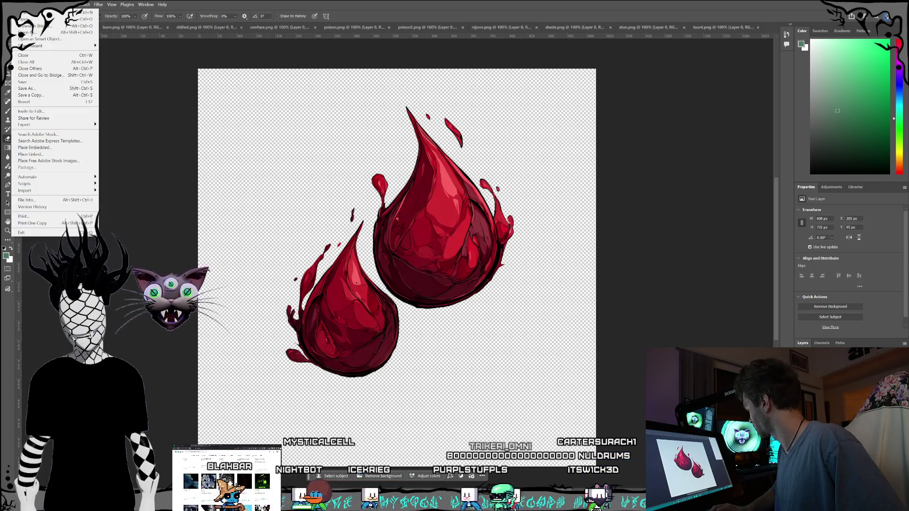
left_click(41, 81)
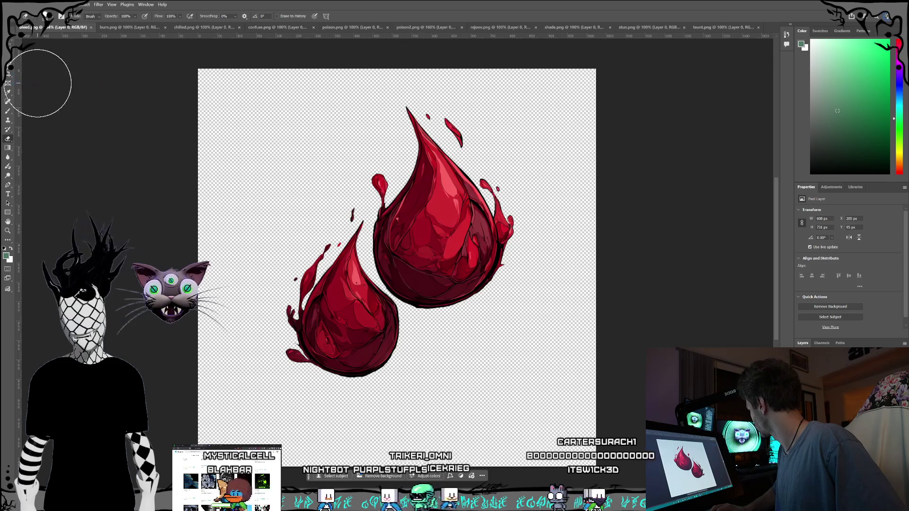
left_click(127, 28)
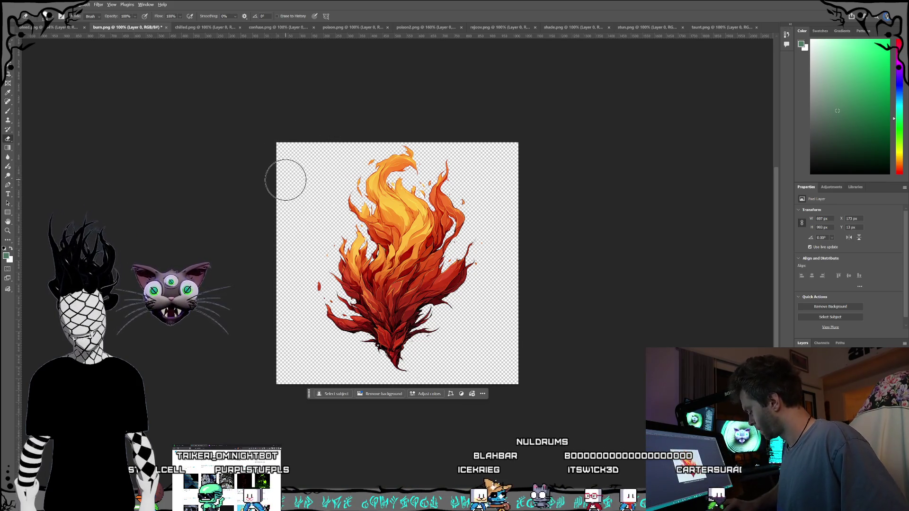
Save the zoomed burn.png flame icon, then bring the bleed.png blood-drop document forward.
scroll(285, 180, "up", 3)
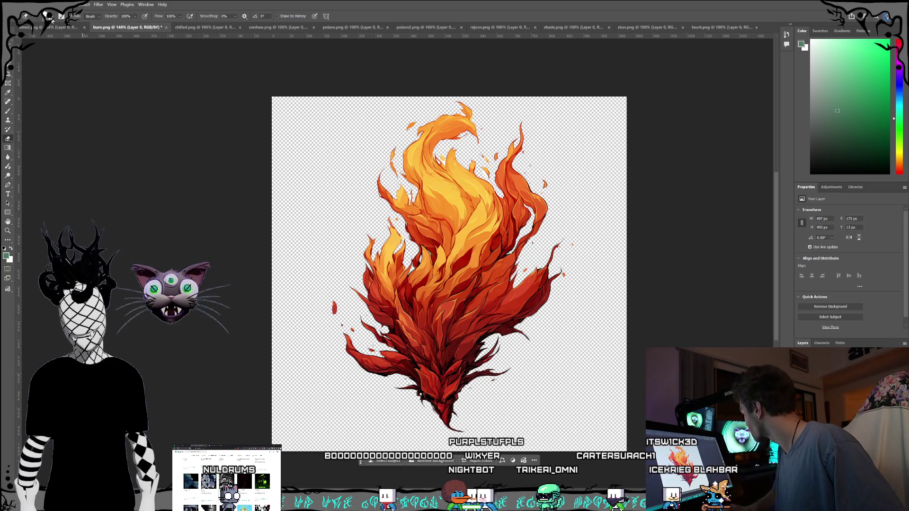
left_click(10, 4)
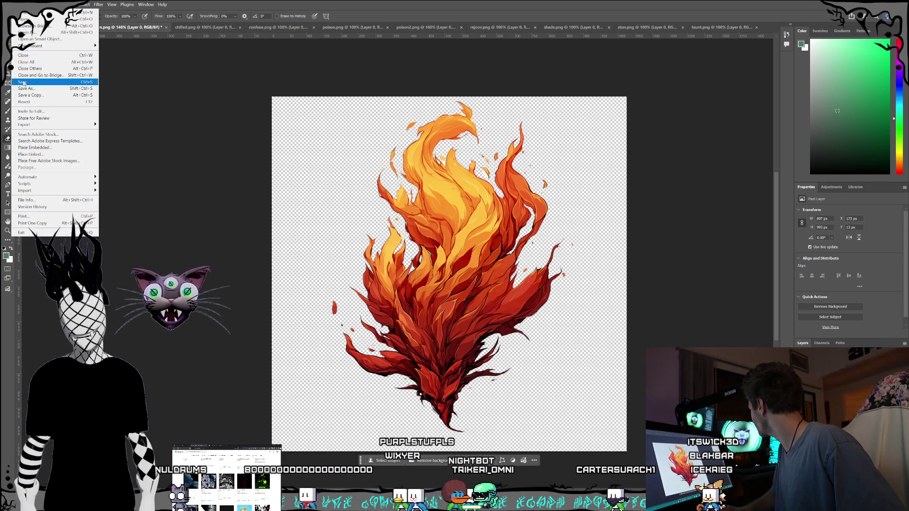
left_click(29, 82)
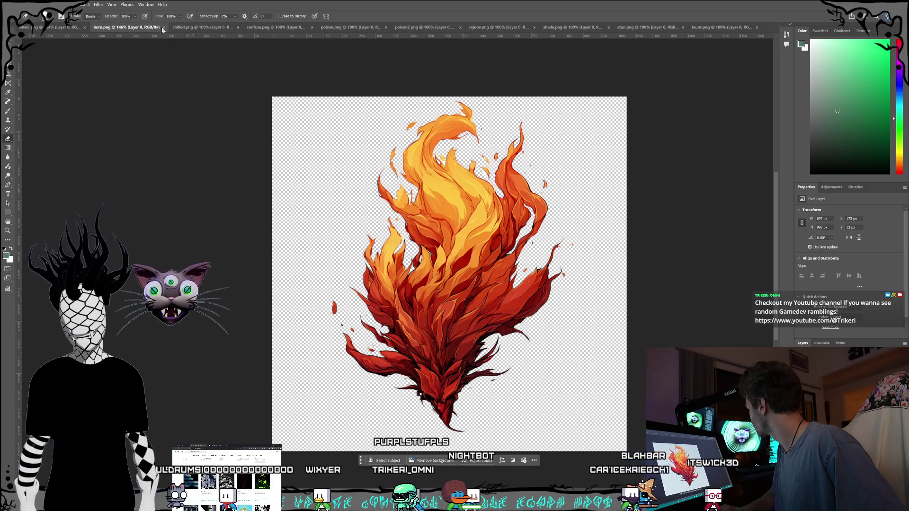
left_click(187, 27)
left_click(71, 28)
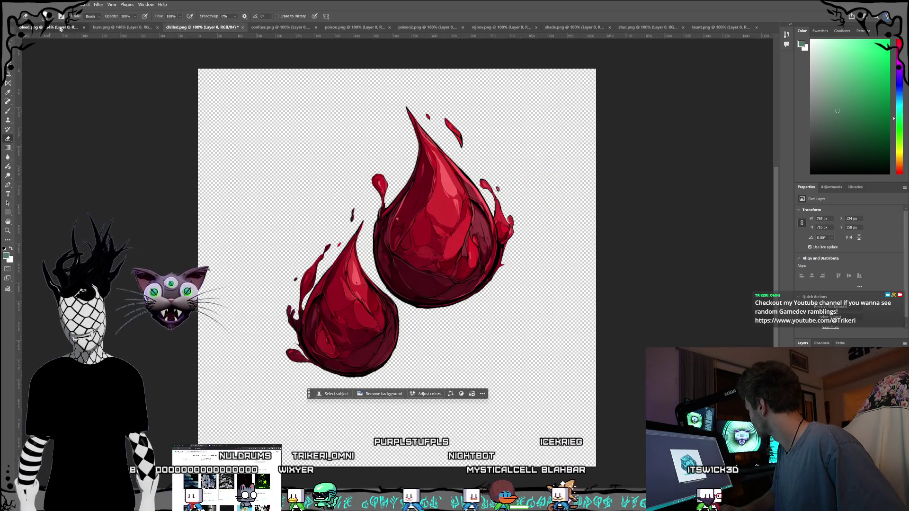
Close bleed.png and burn.png, leaving the chilled.png ice cube intact in view.
left_click(91, 27)
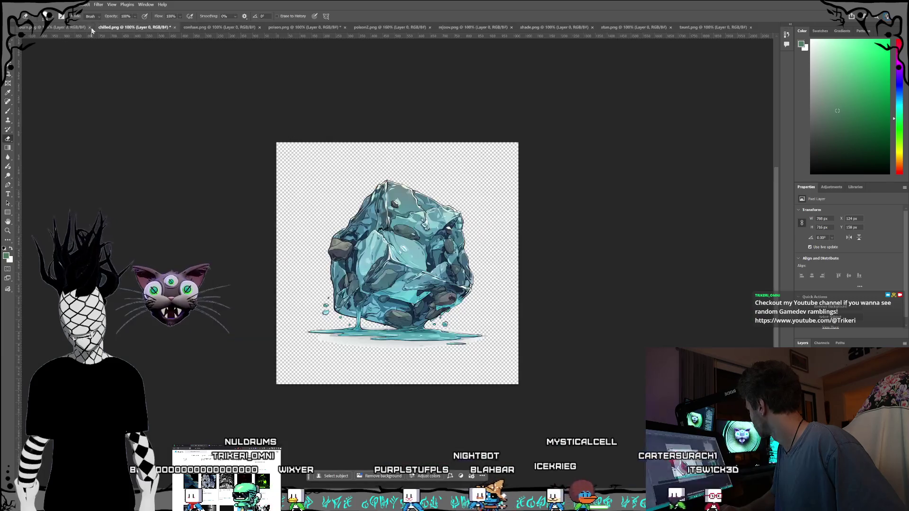
left_click(82, 29)
left_click(90, 28)
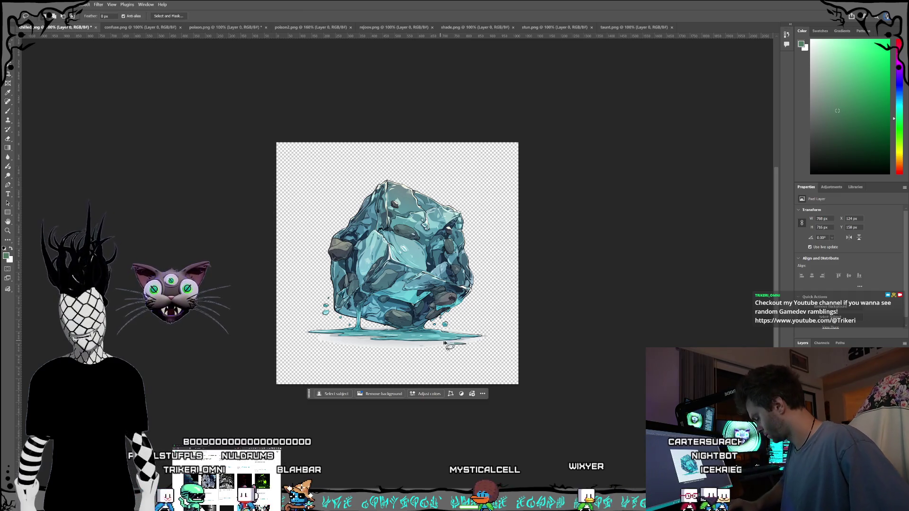
scroll(445, 343, "up", 5)
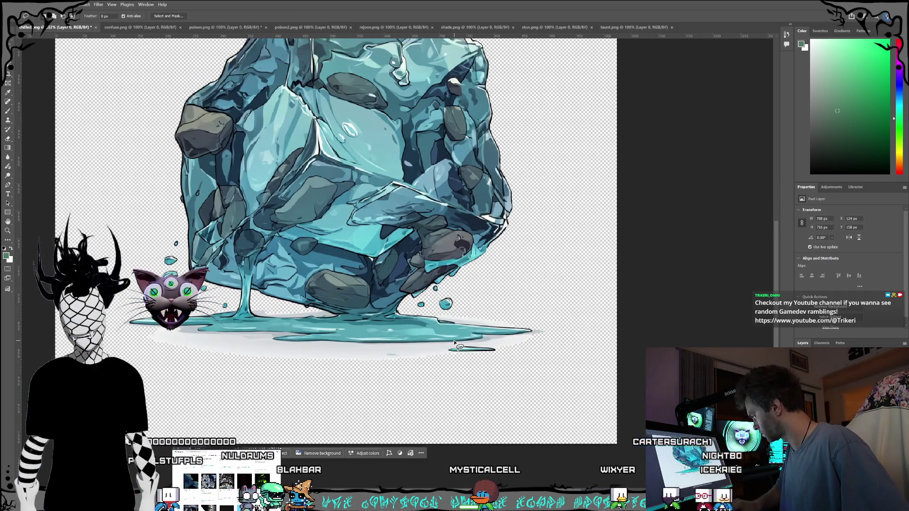
scroll(454, 342, "up", 1)
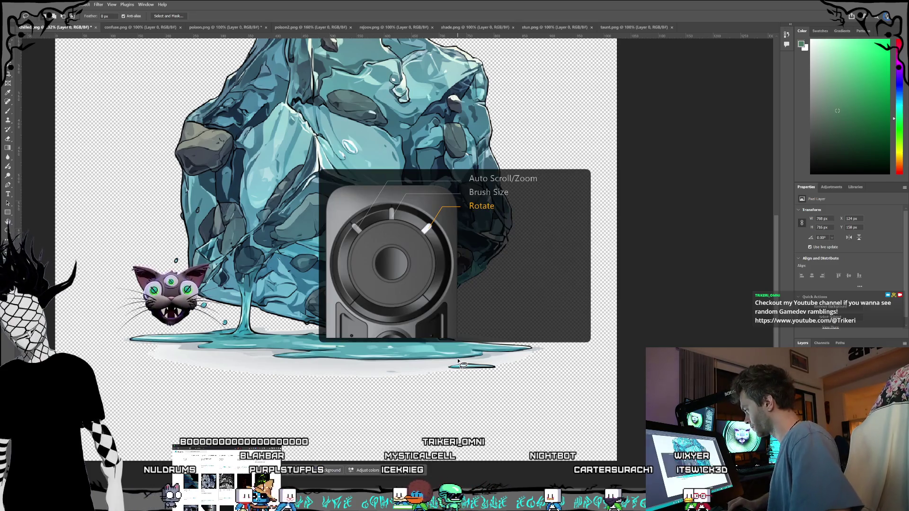
scroll(458, 361, "down", 5)
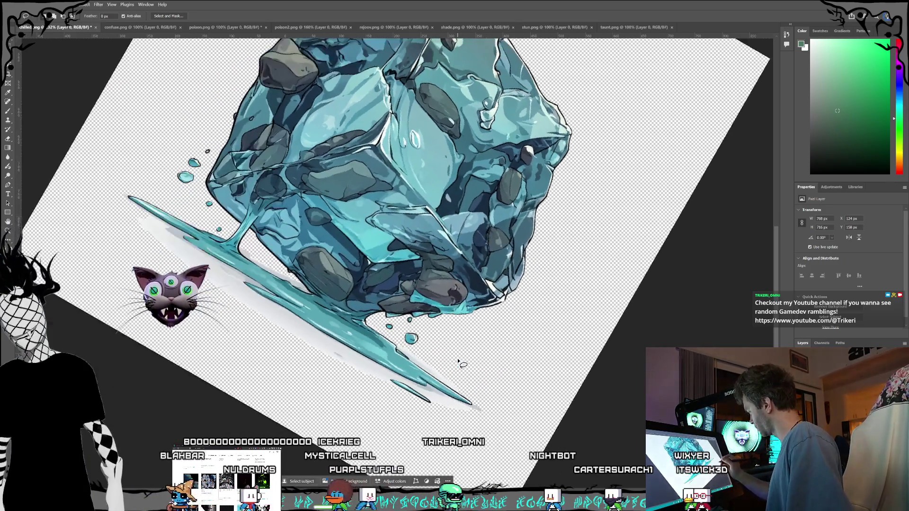
scroll(458, 361, "down", 5)
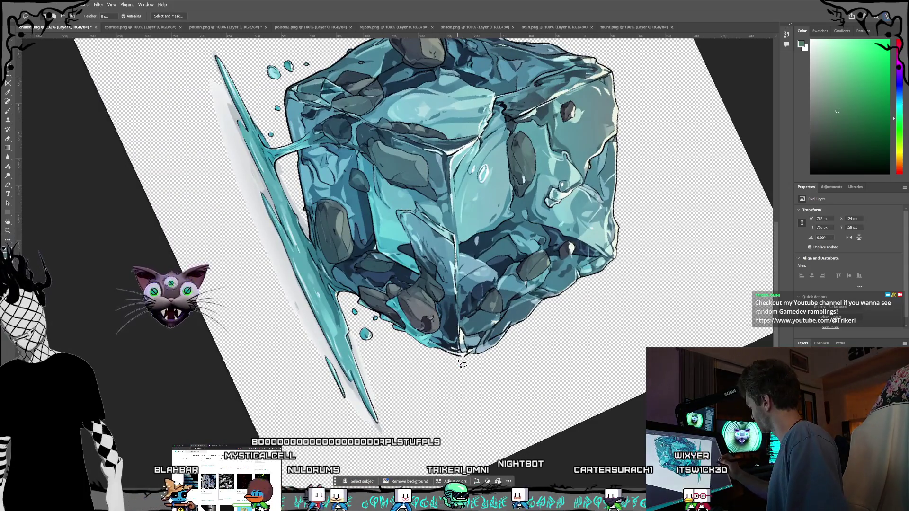
key("Delete")
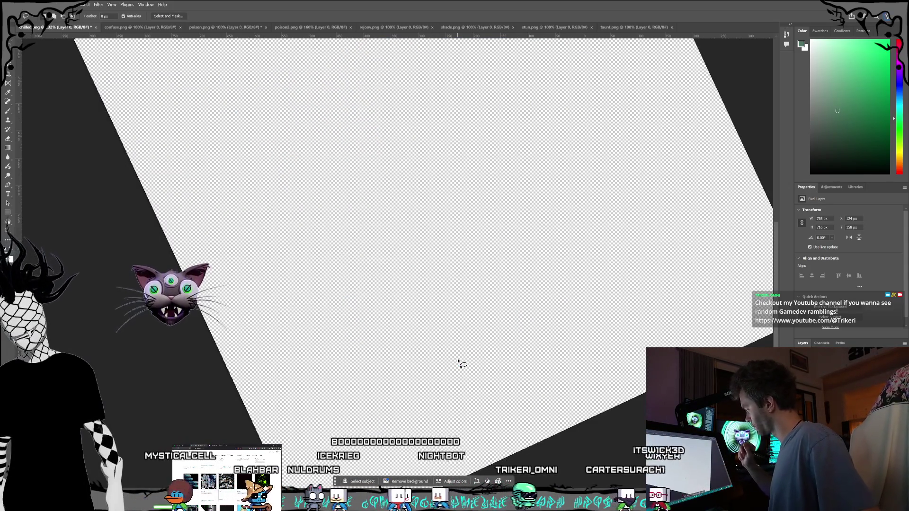
scroll(458, 361, "up", 2)
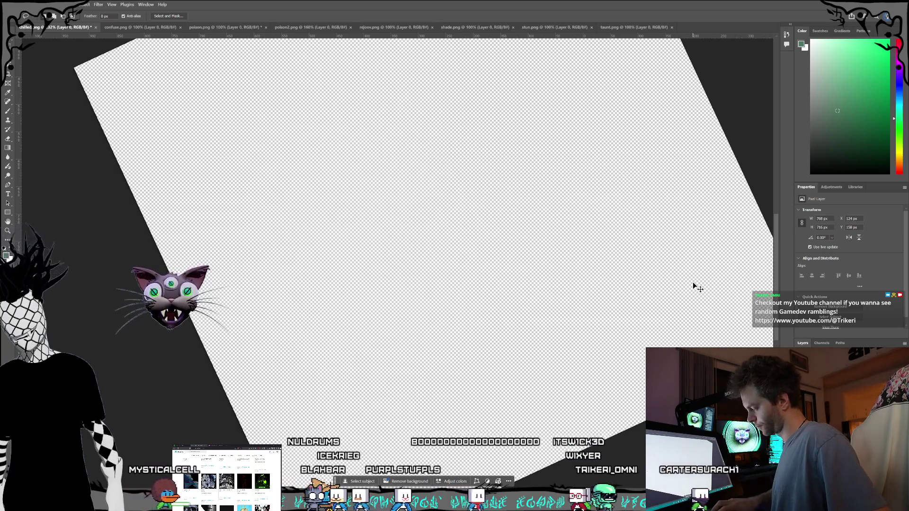
key("ctrl+z")
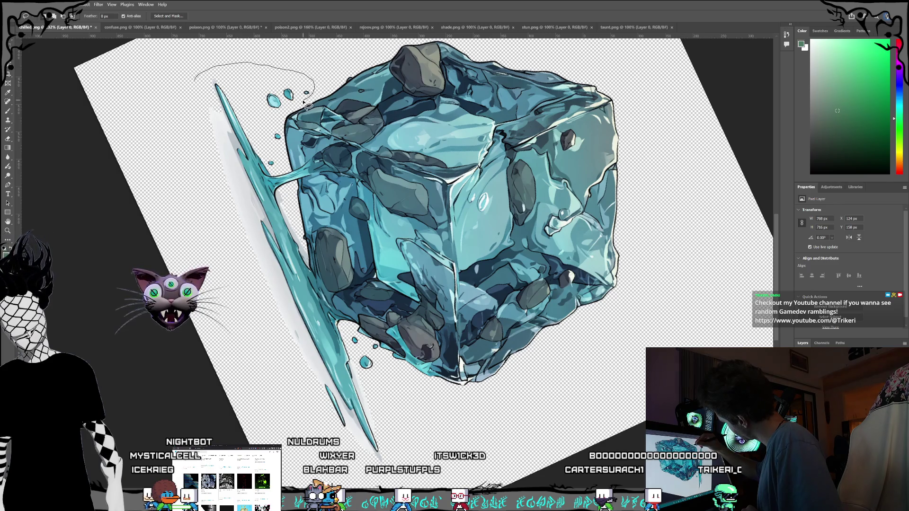
Lasso the icicle shard and droplets left of the cube, delete them, and deselect.
mouse_move(290, 111)
left_mouse_down()
mouse_move(278, 123)
mouse_move(331, 322)
left_mouse_up()
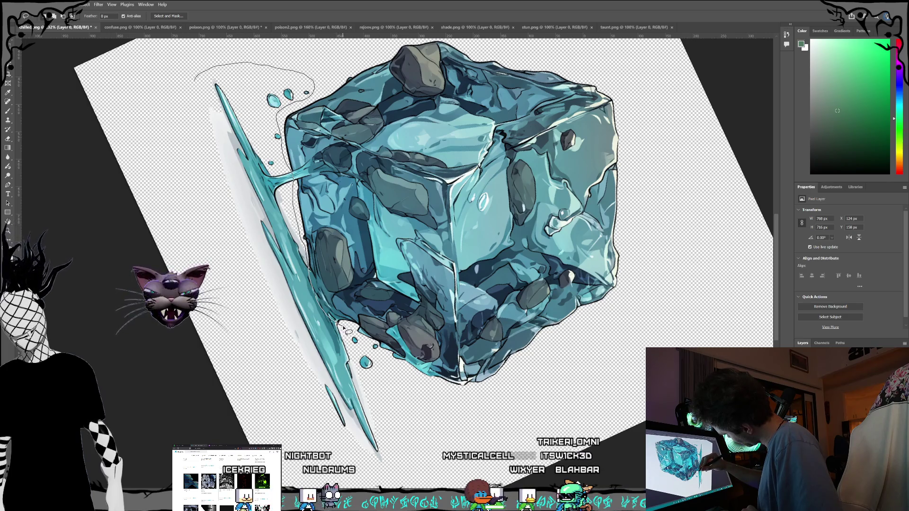
left_click_drag(367, 341, 382, 349)
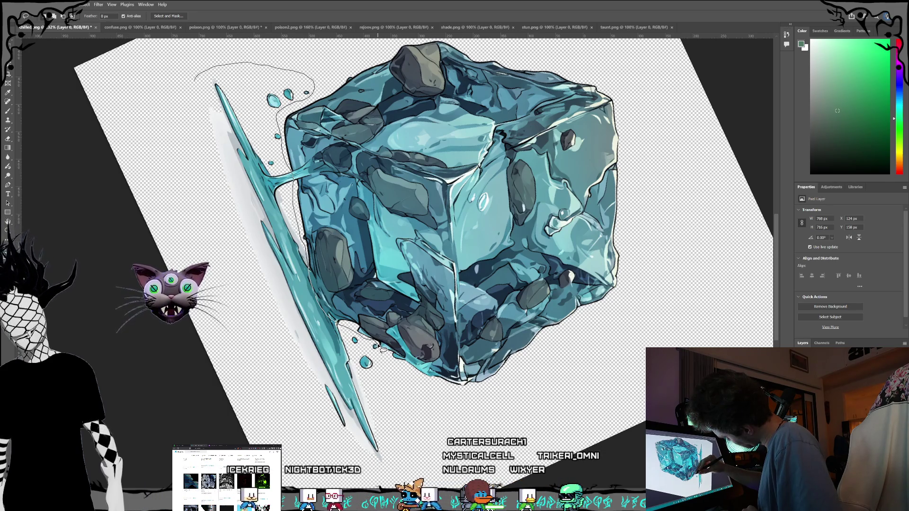
mouse_move(382, 351)
left_mouse_down()
mouse_move(387, 445)
mouse_move(369, 479)
mouse_move(331, 454)
mouse_move(280, 379)
mouse_move(242, 294)
mouse_move(192, 95)
mouse_move(208, 69)
mouse_move(226, 66)
left_mouse_up()
key("Delete")
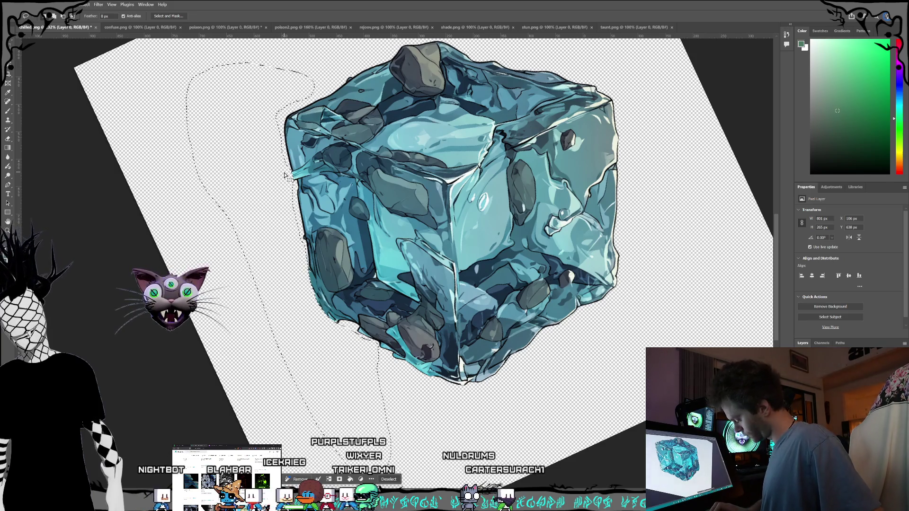
key("ctrl+d")
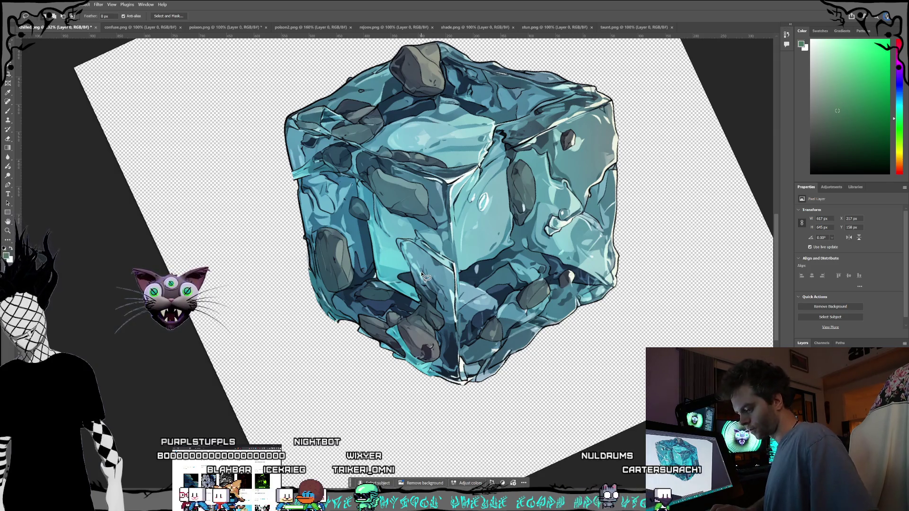
key("r")
key("Escape")
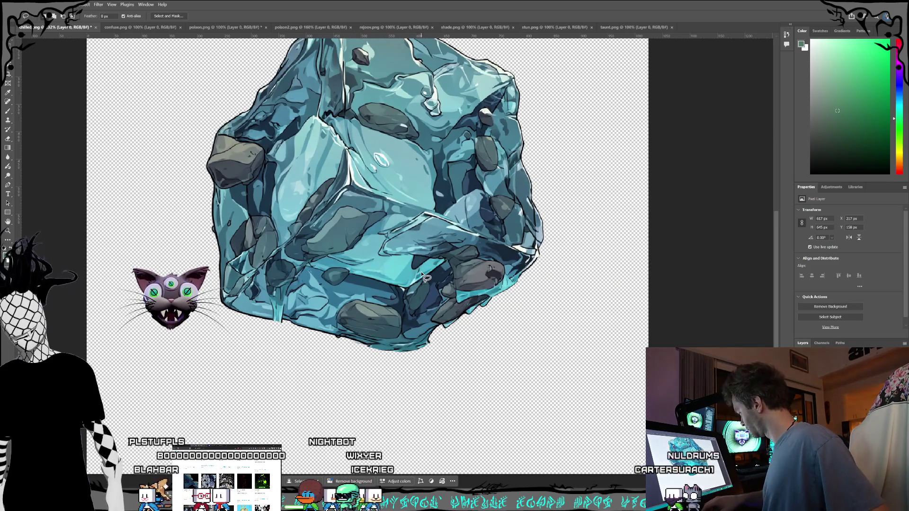
Sample black from the cube's outline and set up the Brush tool at 9 px.
scroll(475, 371, "down", 2)
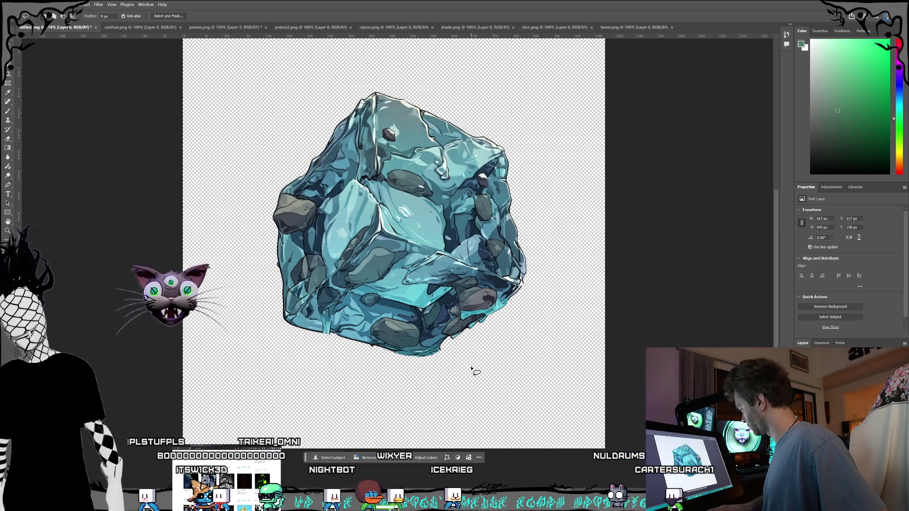
scroll(469, 368, "up", 3)
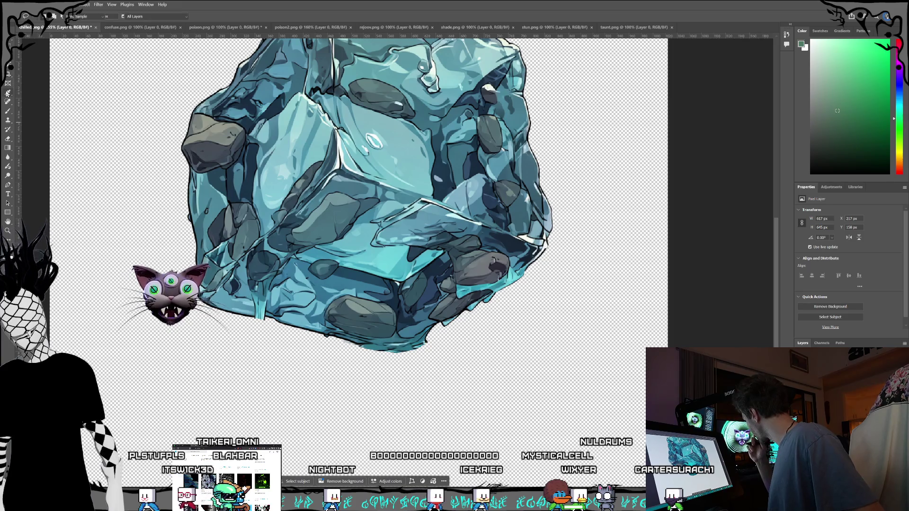
left_click(191, 175)
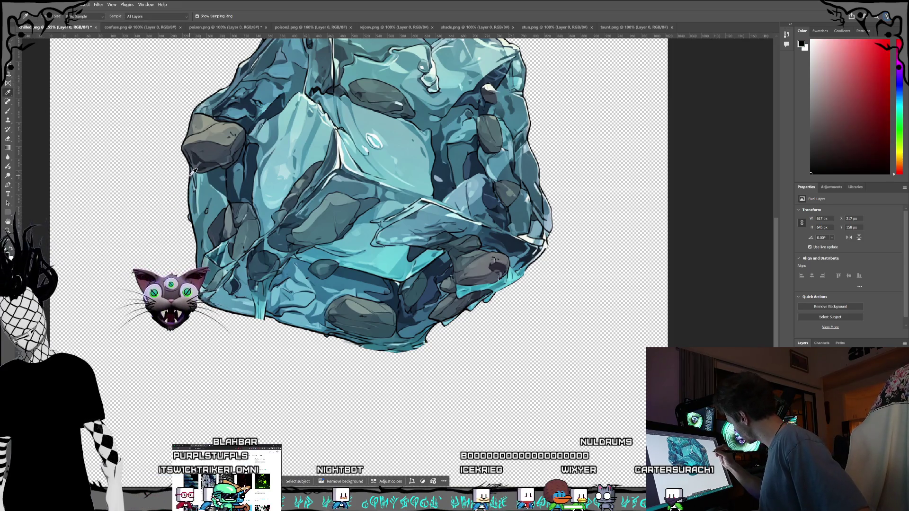
left_click(8, 112)
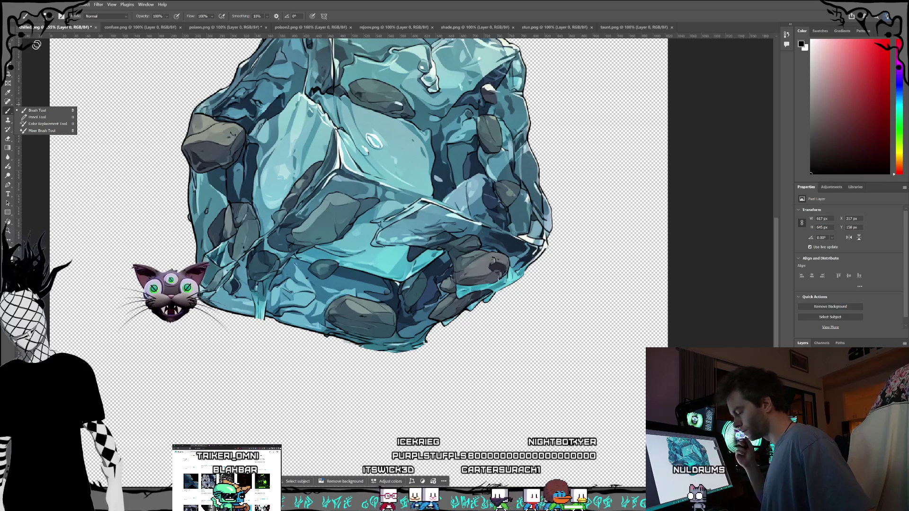
left_click(52, 21)
left_click(50, 18)
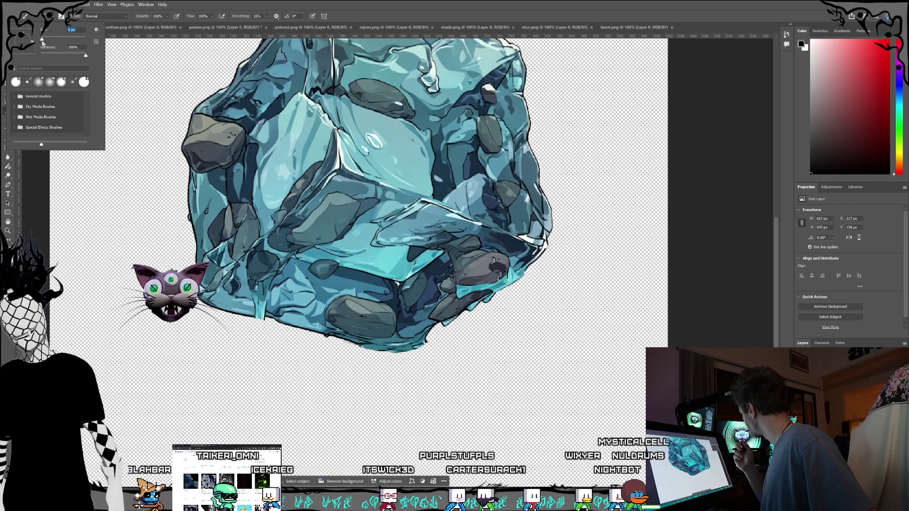
left_click(63, 20)
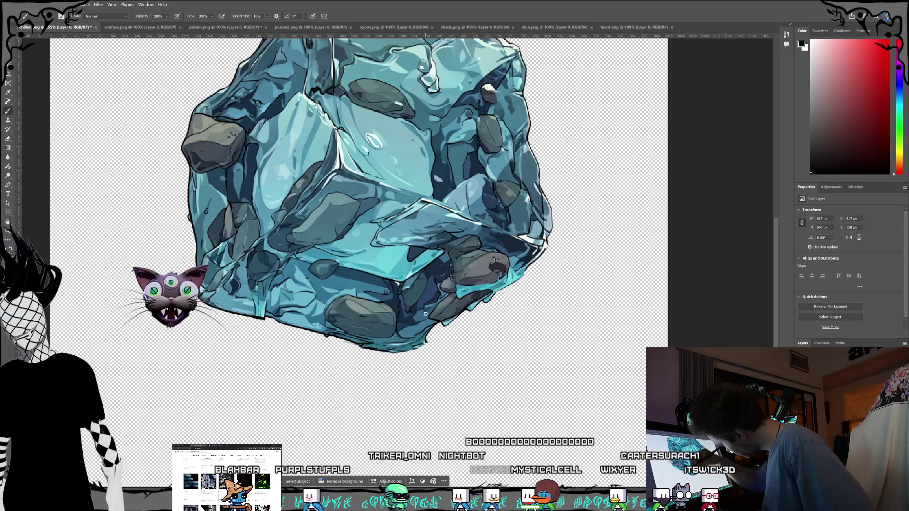
Paint a black touch-up along the cube's bottom edge, fit the view, and save chilled.png.
left_click_drag(396, 351, 390, 353)
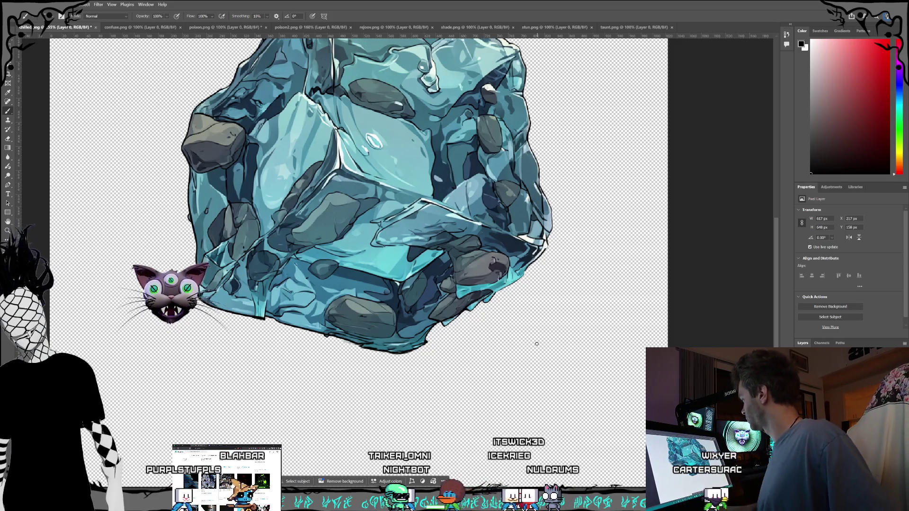
key("ctrl+0")
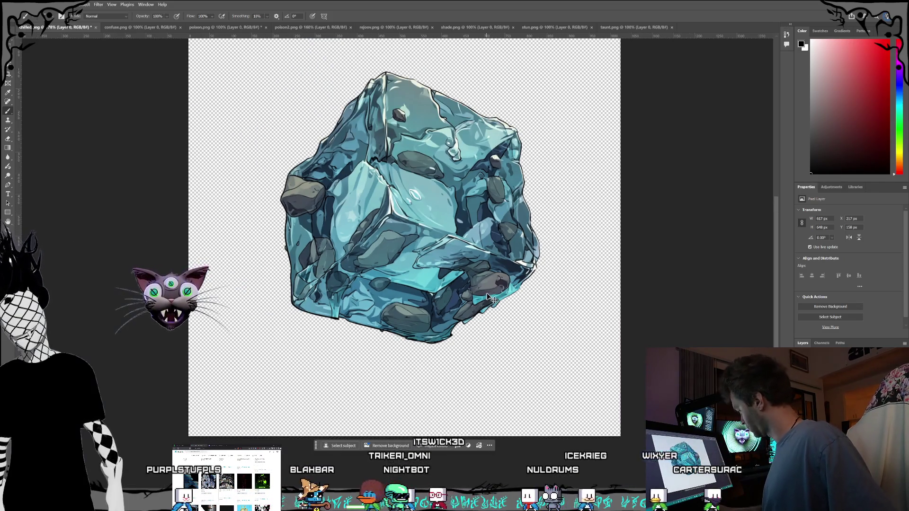
key("ctrl+s")
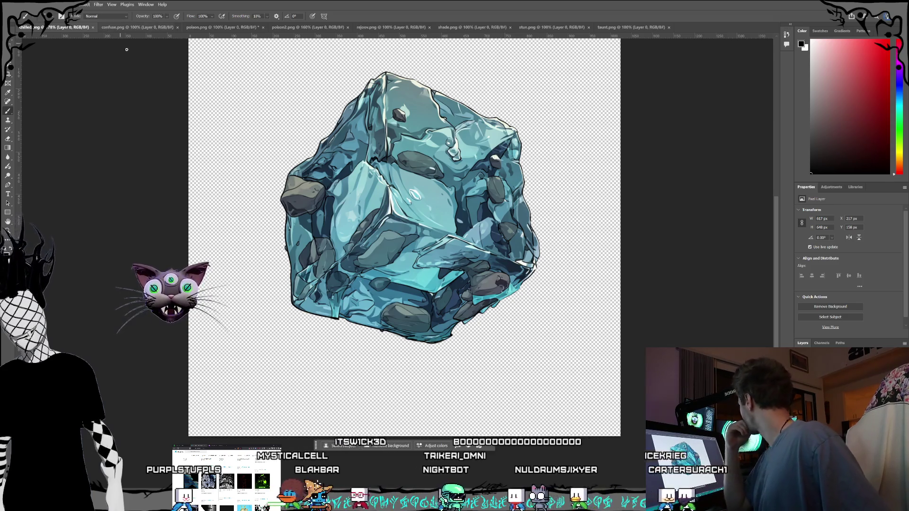
Close chilled.png and zoom in on the confuse.png red swirl.
left_click(93, 27)
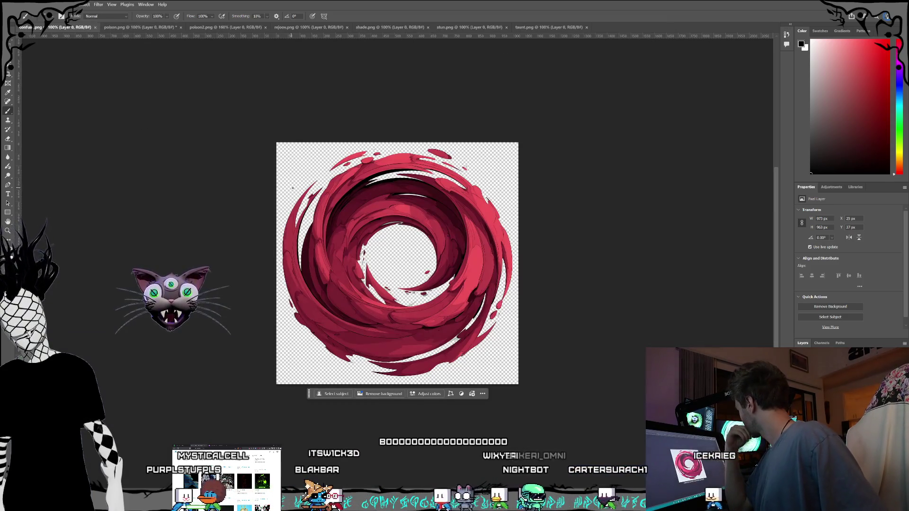
scroll(391, 217, "up", 3)
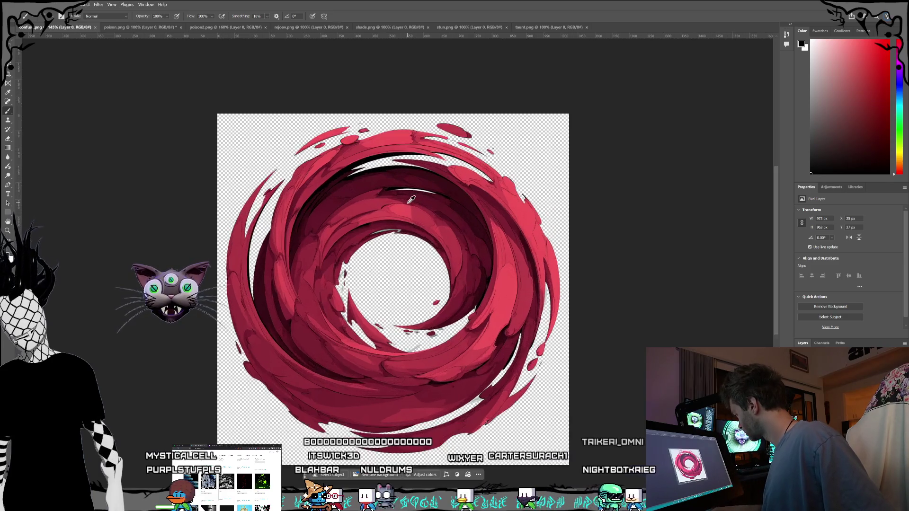
scroll(412, 188, "up", 1)
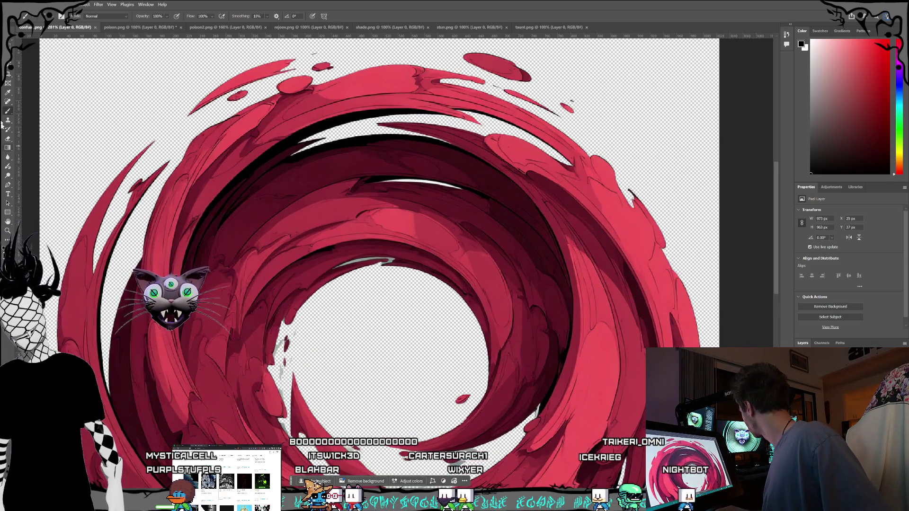
Try Magic Wand selections on the white flecks inside the swirl, then deselect.
left_click(13, 68)
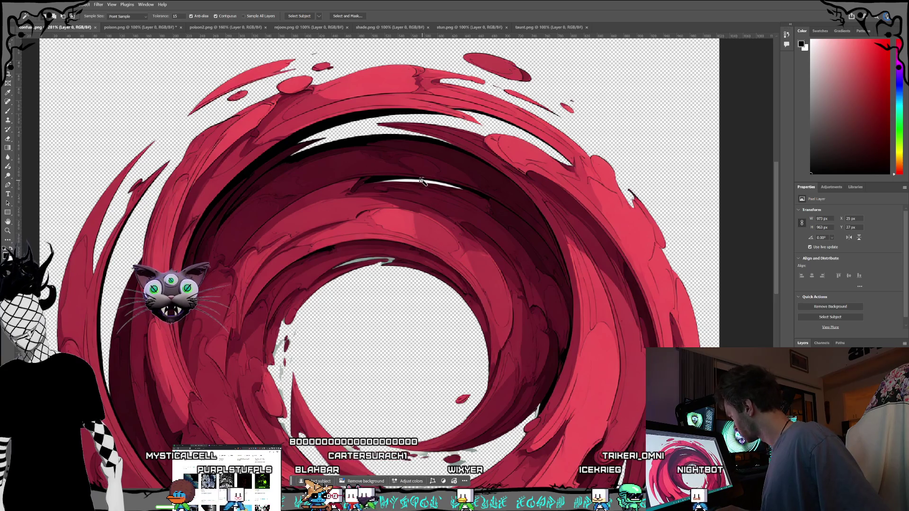
left_click(422, 182)
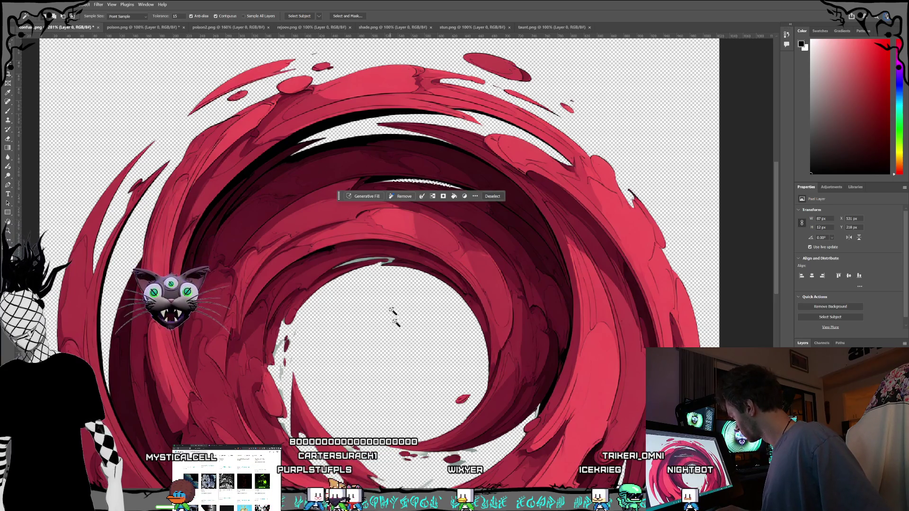
left_click(364, 261)
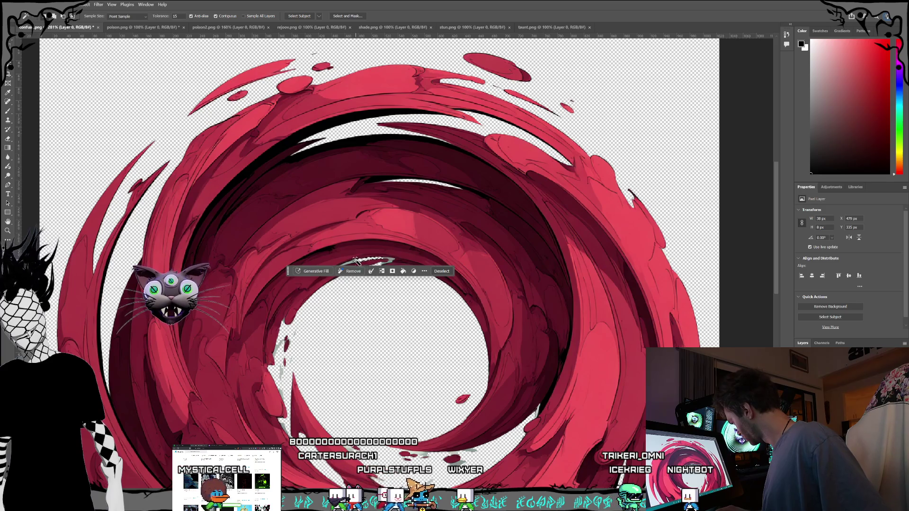
left_click(354, 263)
left_click(354, 265)
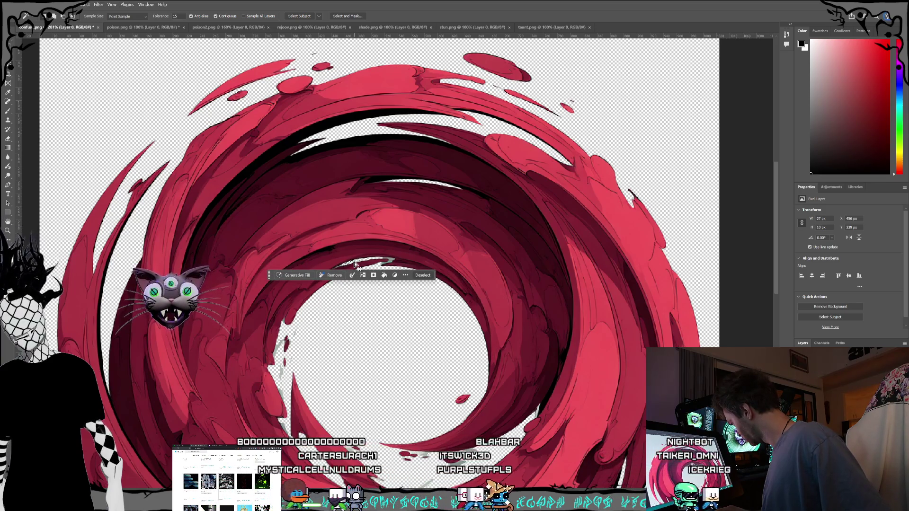
left_click(391, 262)
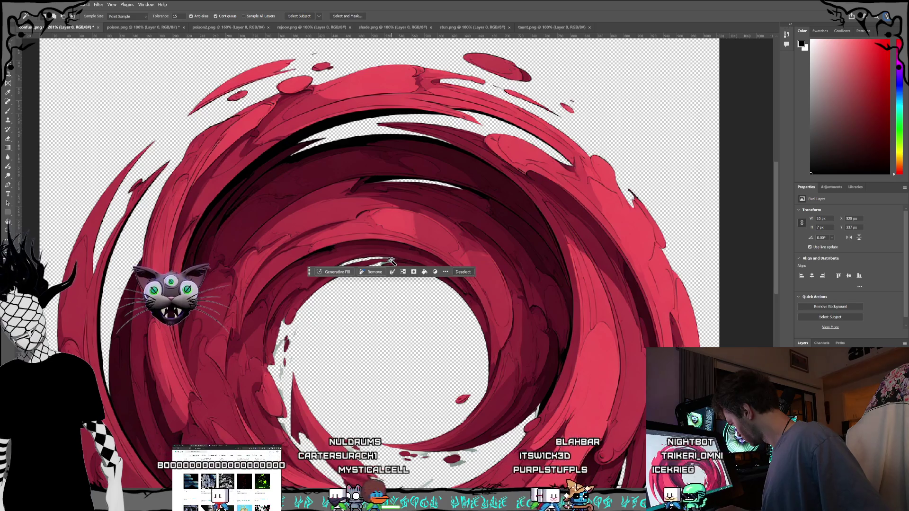
left_click(384, 264)
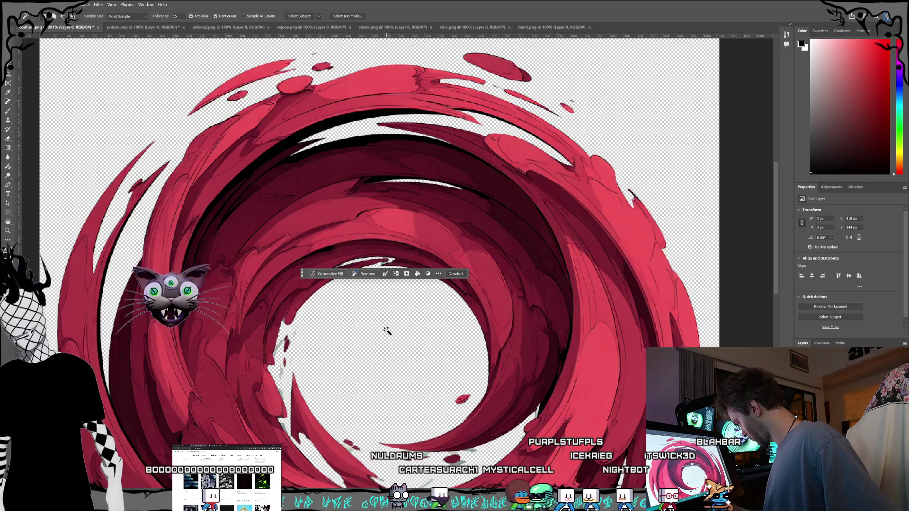
key("ctrl+d")
scroll(388, 331, "down", 3)
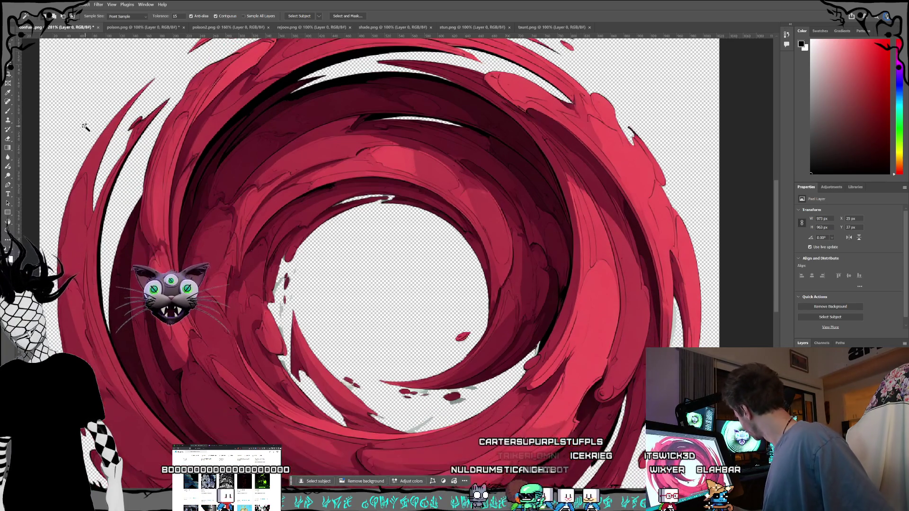
scroll(85, 127, "down", 1)
Set the Eraser to 9 px and erase the white specks around the swirl's centre.
key("e")
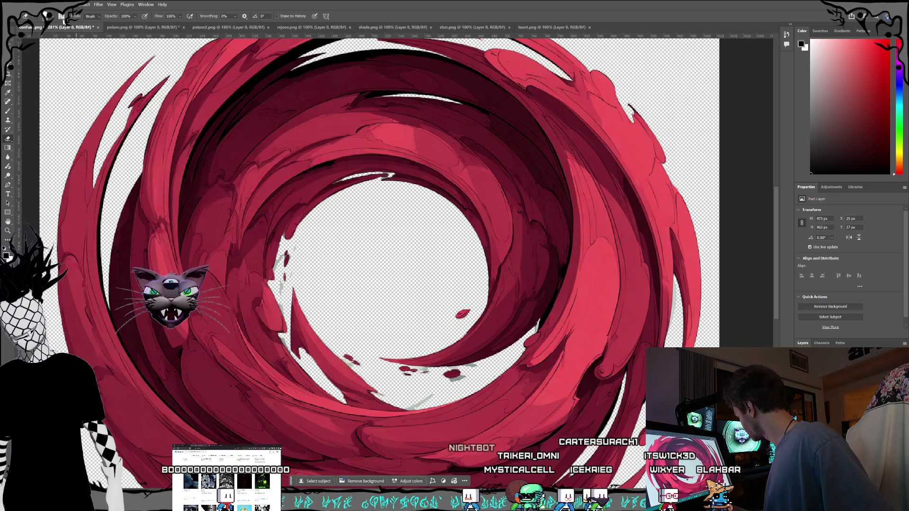
left_click(55, 19)
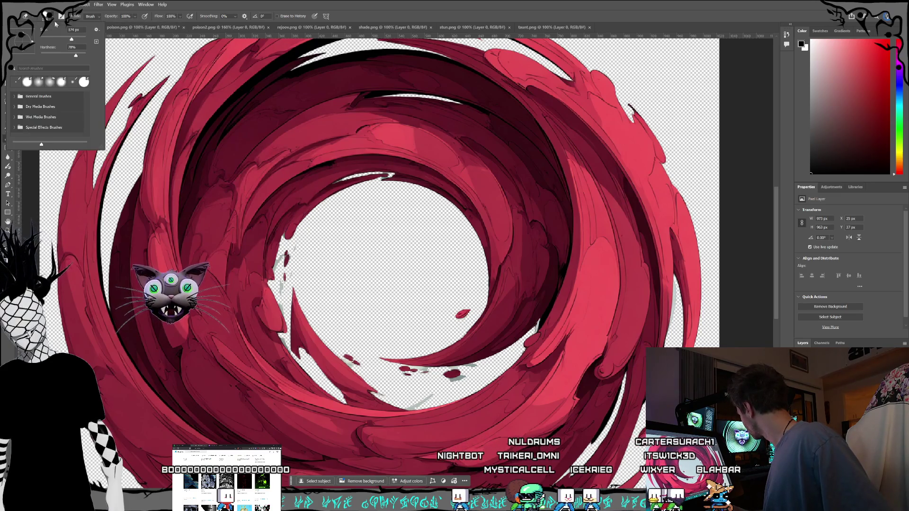
left_click_drag(59, 39, 43, 41)
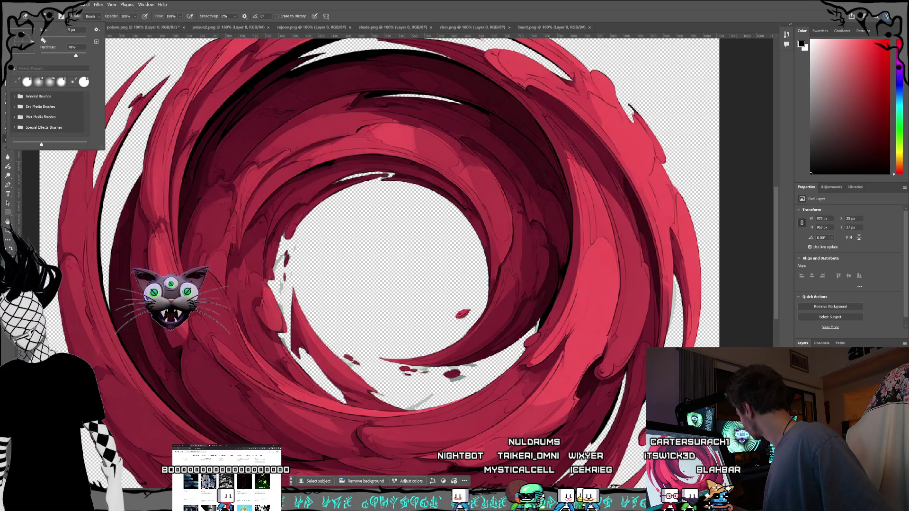
key("Return")
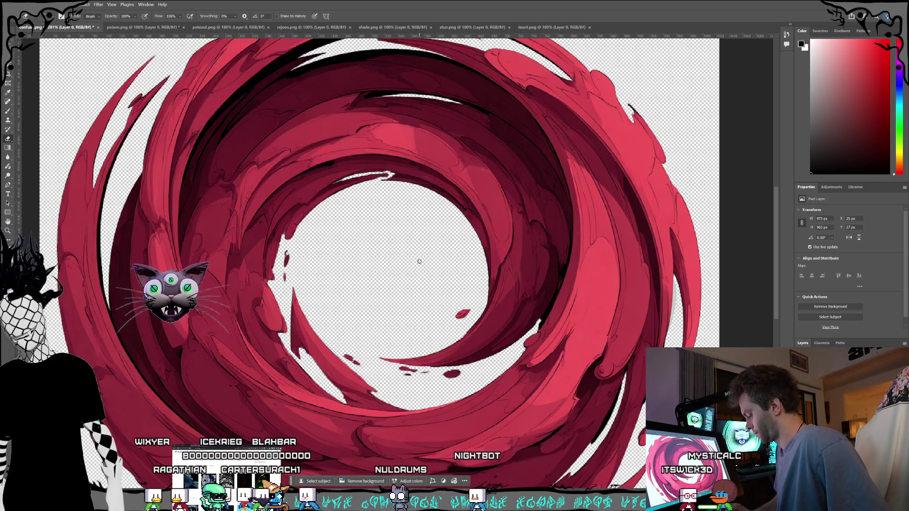
scroll(419, 262, "down", 5)
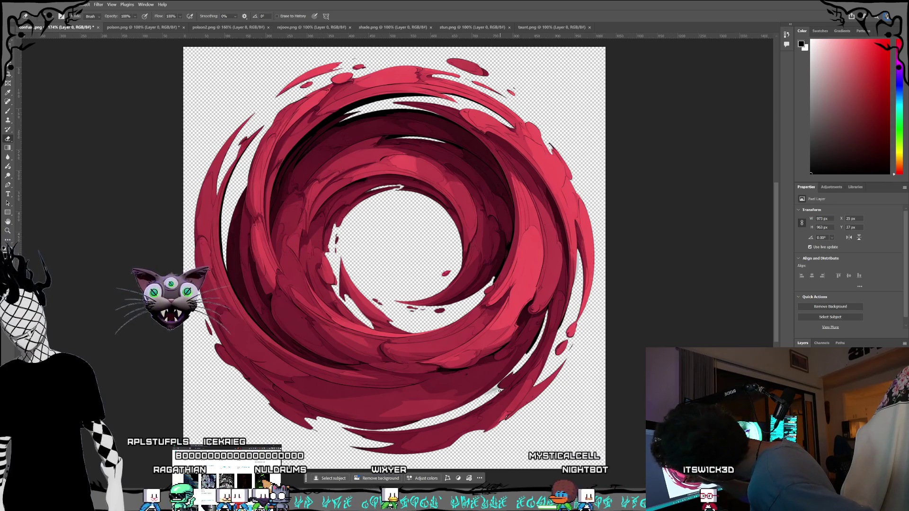
scroll(497, 388, "up", 5)
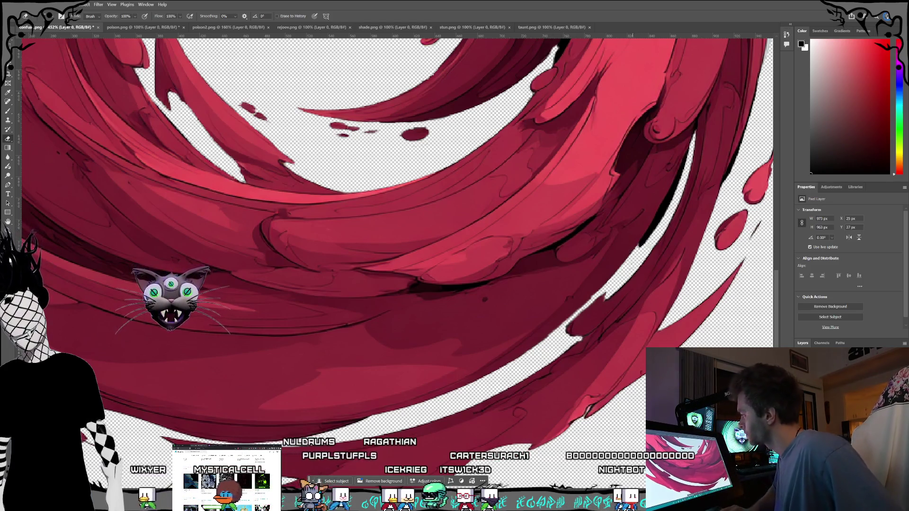
Save the cleaned confuse.png and return to the Eraser tool.
scroll(557, 270, "down", 5)
scroll(556, 271, "down", 3)
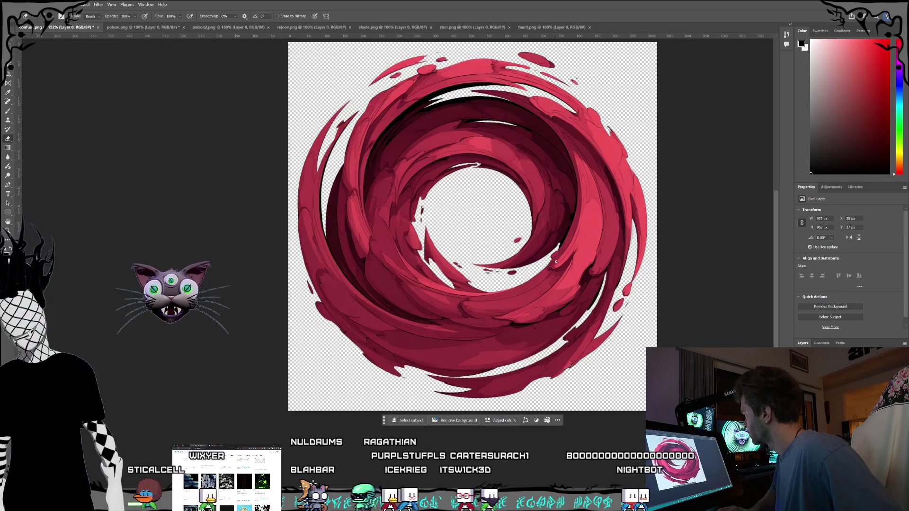
scroll(557, 261, "up", 1)
key("ctrl+s")
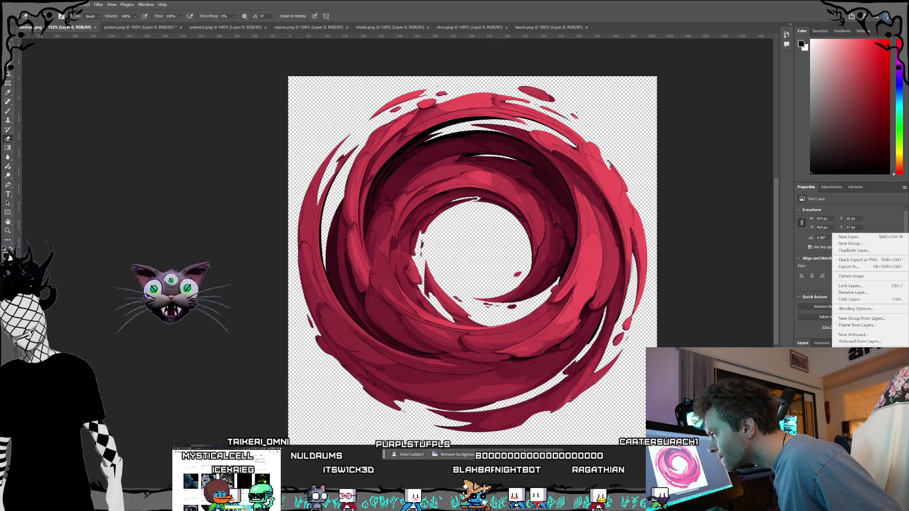
key("Escape")
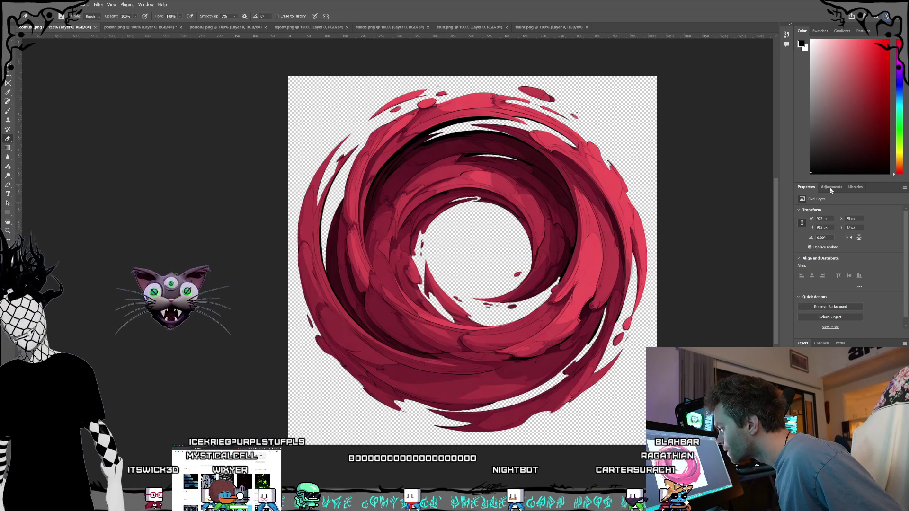
key("h")
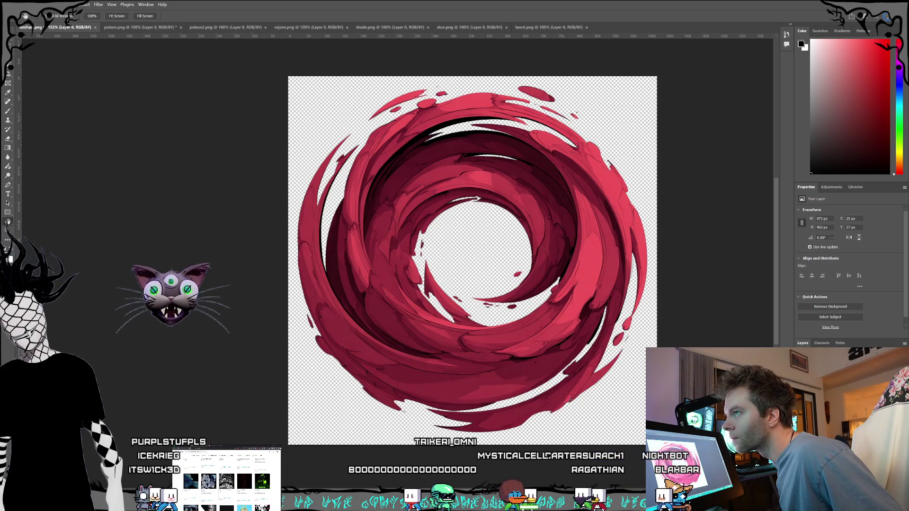
key("e")
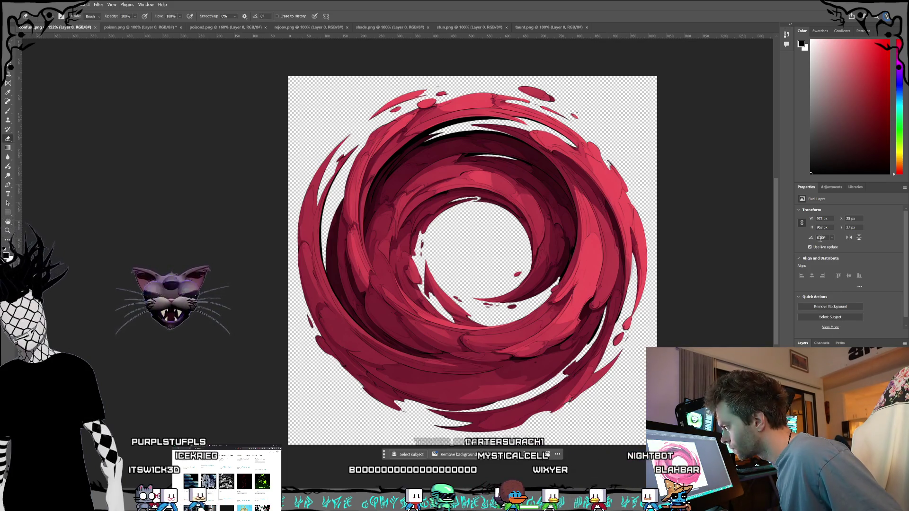
Add a Selective Color layer: Reds with more Magenta and Cyan, Yellow at -100.
left_click(831, 187)
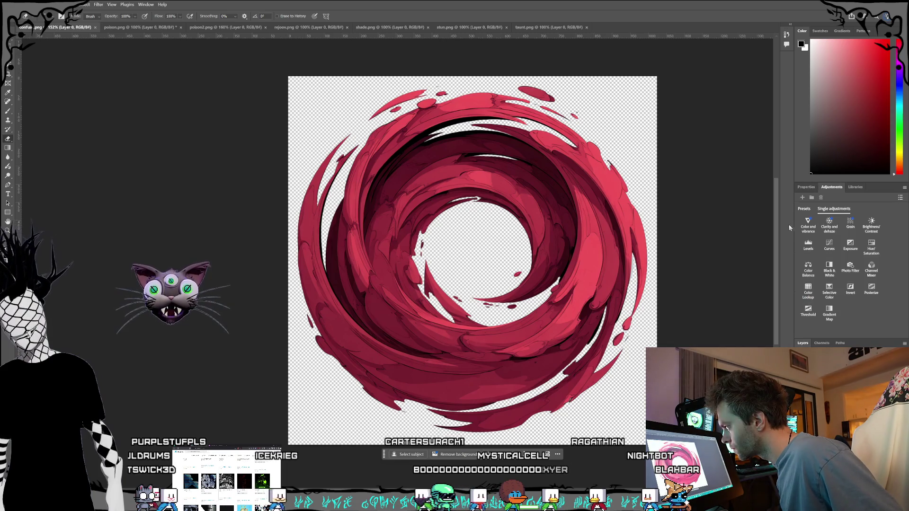
left_click_drag(792, 228, 771, 228)
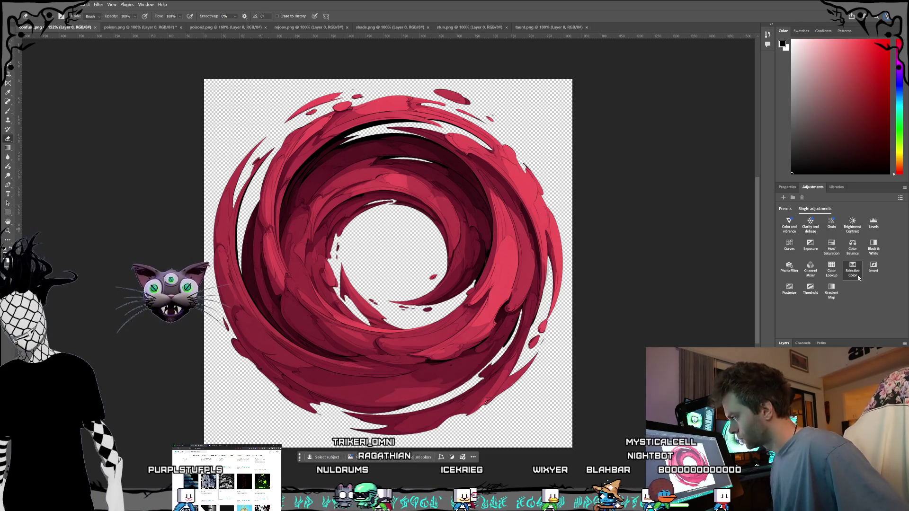
key("x")
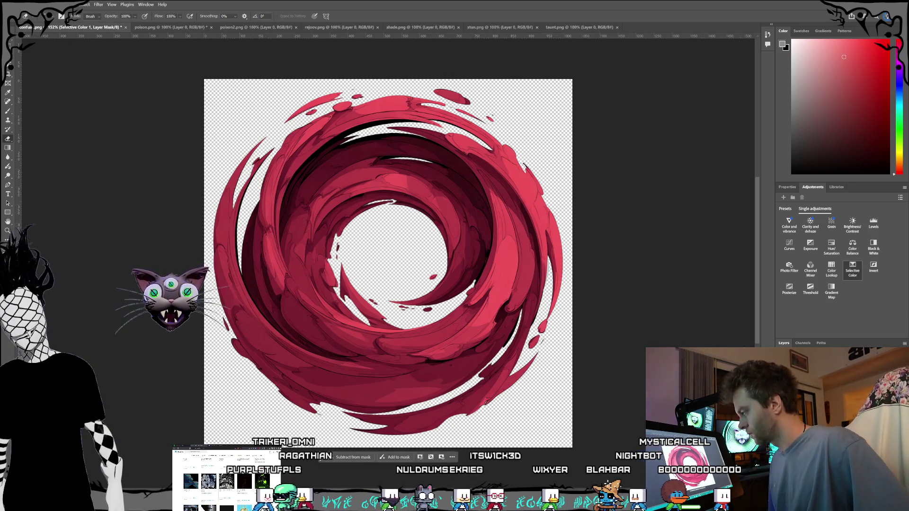
left_click(856, 276)
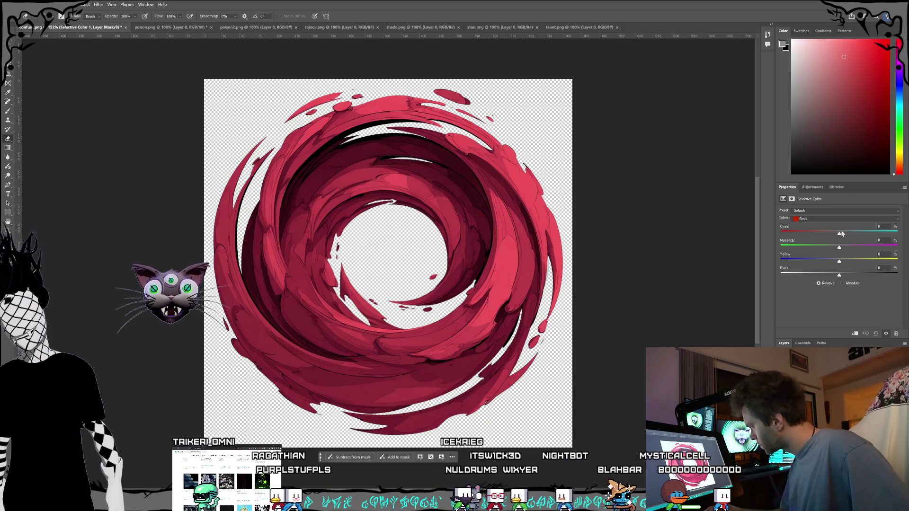
left_click_drag(849, 247, 877, 244)
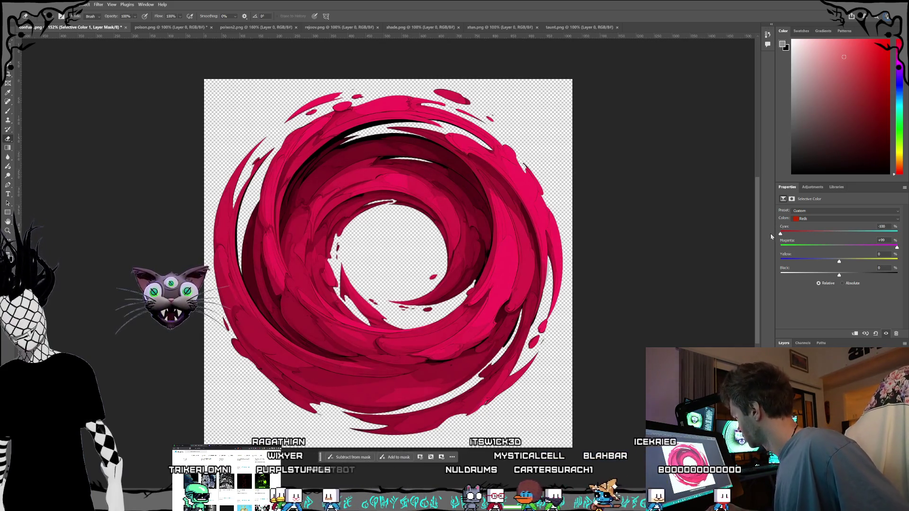
left_click_drag(854, 232, 898, 233)
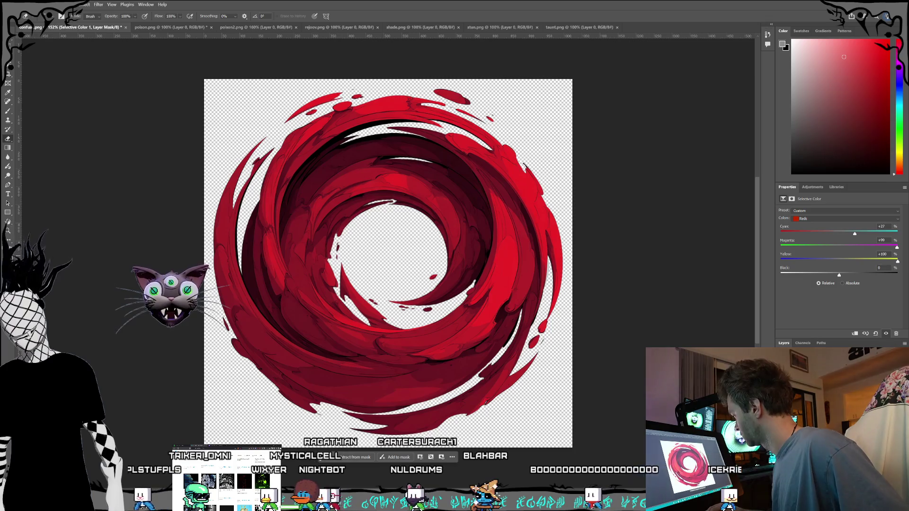
left_click_drag(897, 261, 744, 257)
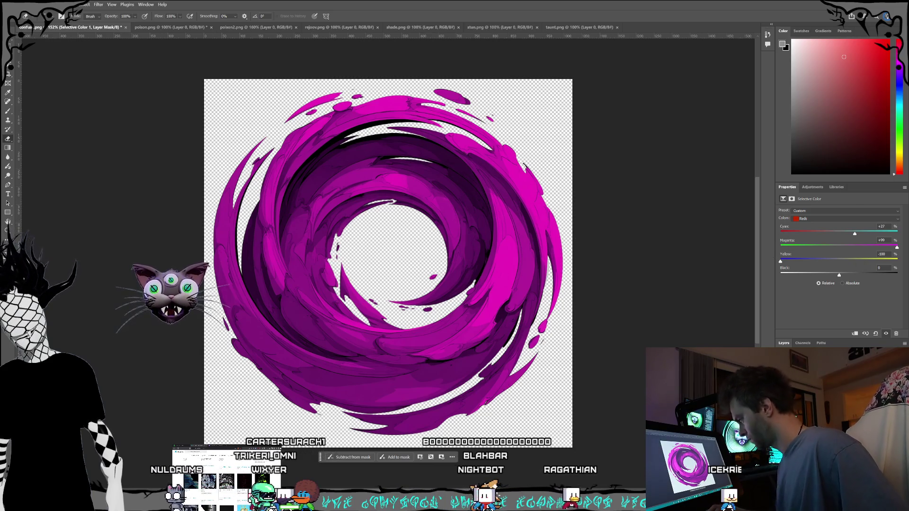
key("ctrl+alt+a")
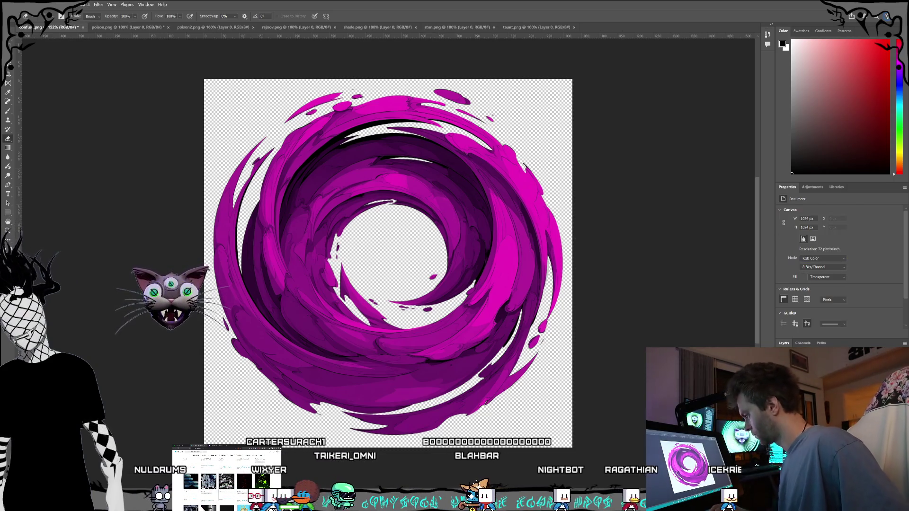
Select the Selective Color 1 layer and close the finished swirl document.
key("alt+period")
key("ctrl+alt+a")
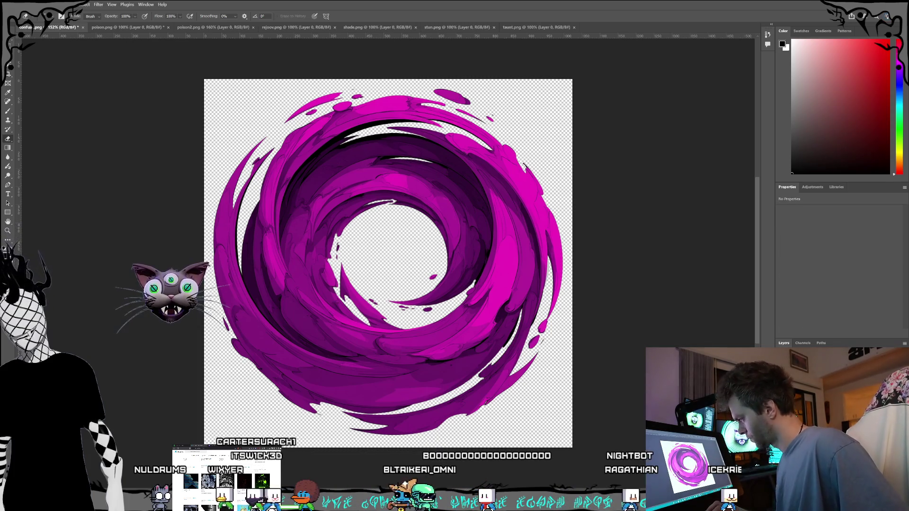
key("alt+period")
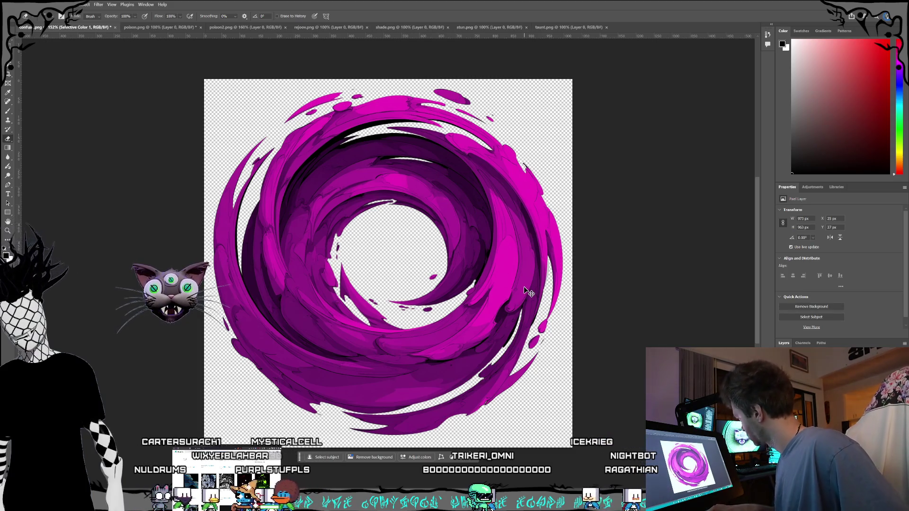
key("ctrl+w")
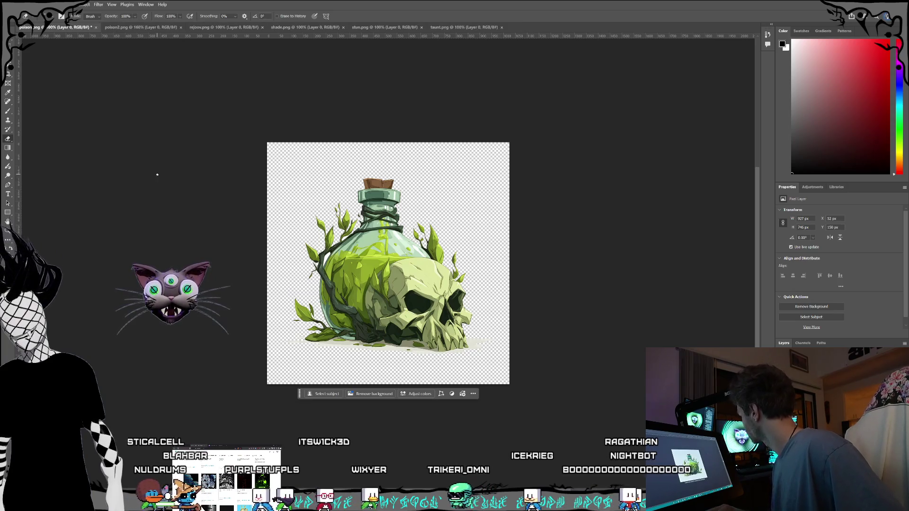
Bring up poison2.png with the Lasso tool, zoomed in on the skull, selection cleared.
left_click(142, 29)
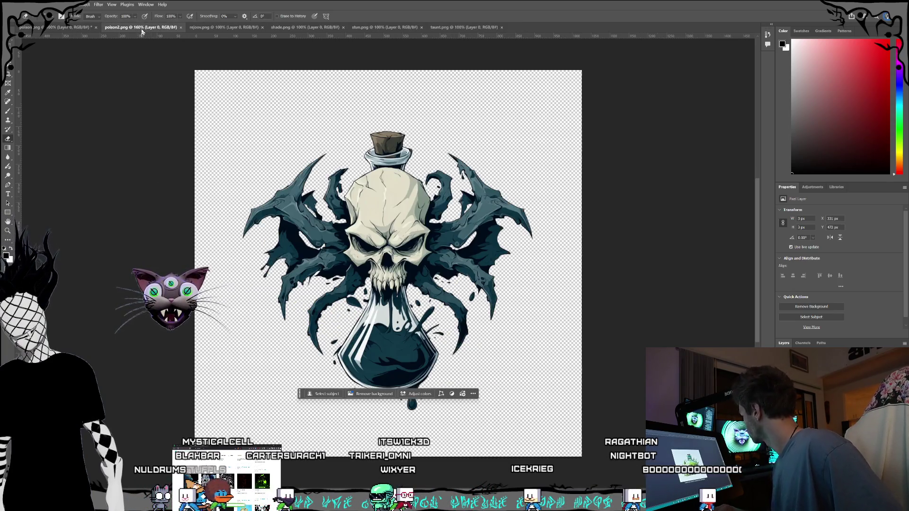
key("l")
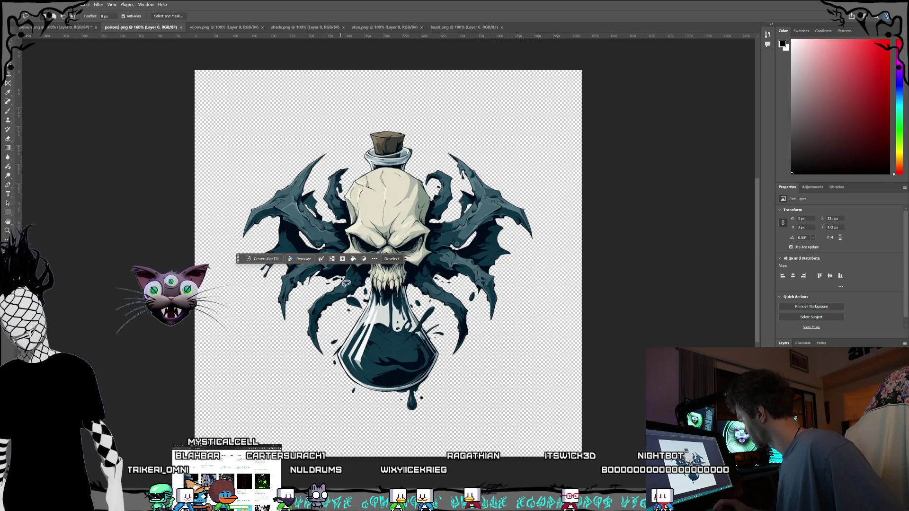
scroll(346, 263, "up", 2)
scroll(350, 262, "up", 3)
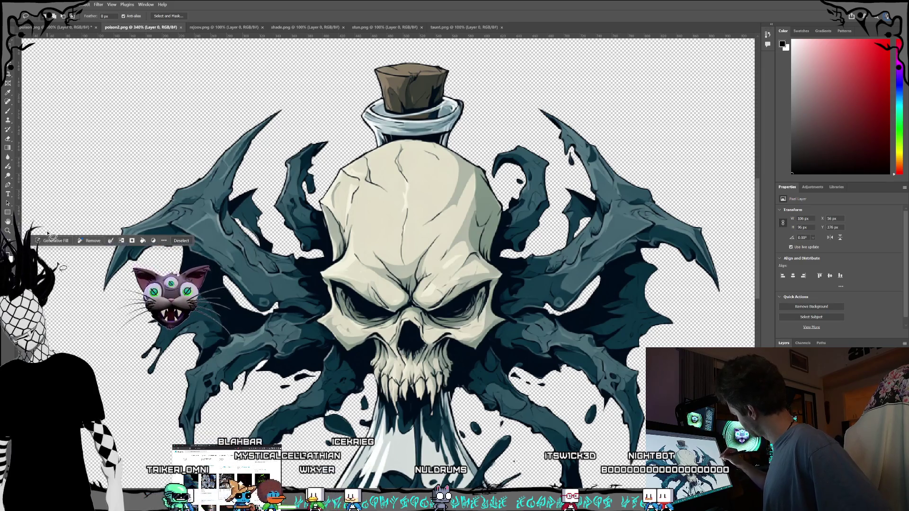
key("ctrl+d")
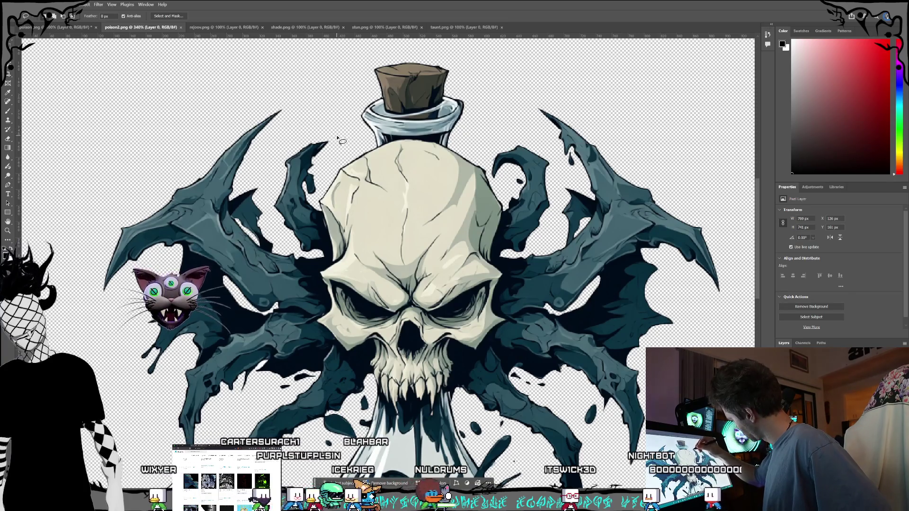
Lasso around the left-side wings along the skull's jaw and teeth, delete them, and deselect.
mouse_move(338, 138)
left_mouse_down()
mouse_move(320, 205)
mouse_move(335, 264)
mouse_move(321, 274)
left_mouse_up()
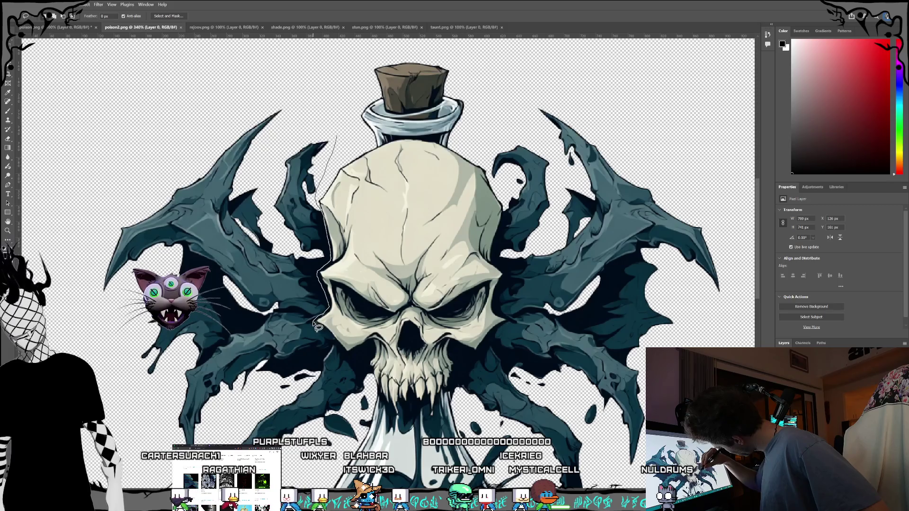
mouse_move(344, 355)
left_mouse_down()
mouse_move(377, 351)
mouse_move(370, 375)
left_mouse_up()
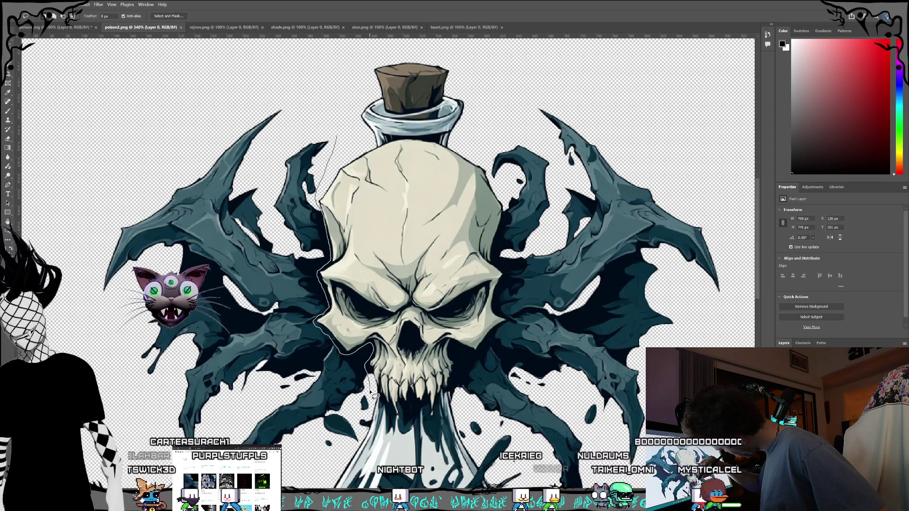
left_click_drag(372, 393, 357, 427)
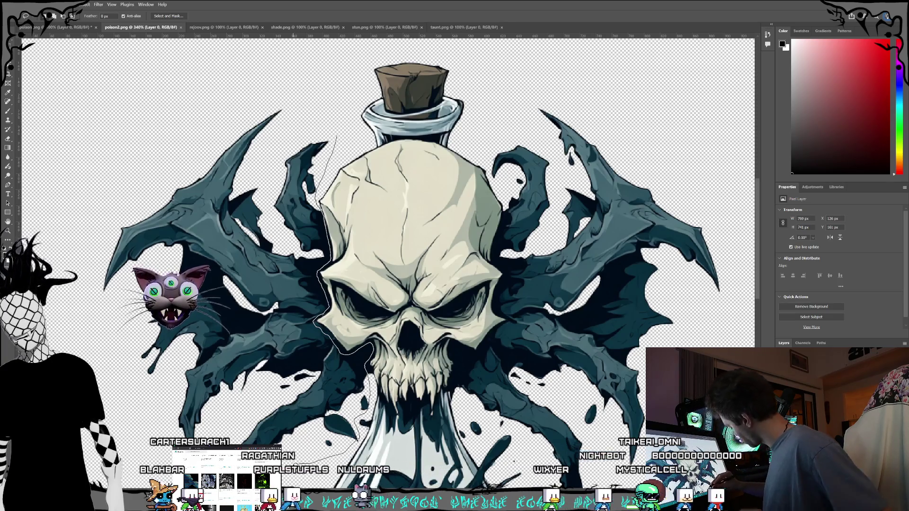
mouse_move(357, 426)
left_mouse_down()
mouse_move(314, 466)
mouse_move(284, 472)
mouse_move(223, 455)
mouse_move(156, 416)
mouse_move(105, 303)
mouse_move(93, 189)
mouse_move(190, 62)
mouse_move(274, 44)
mouse_move(334, 71)
left_mouse_up()
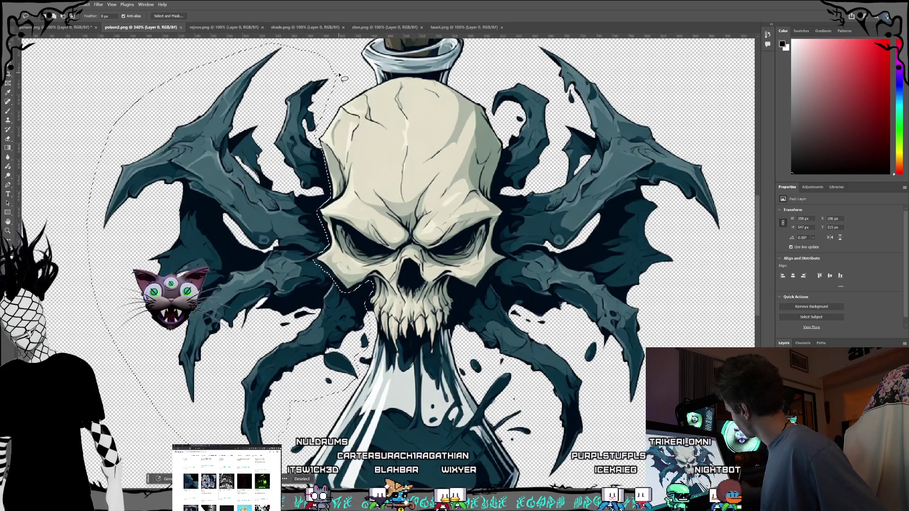
key("Delete")
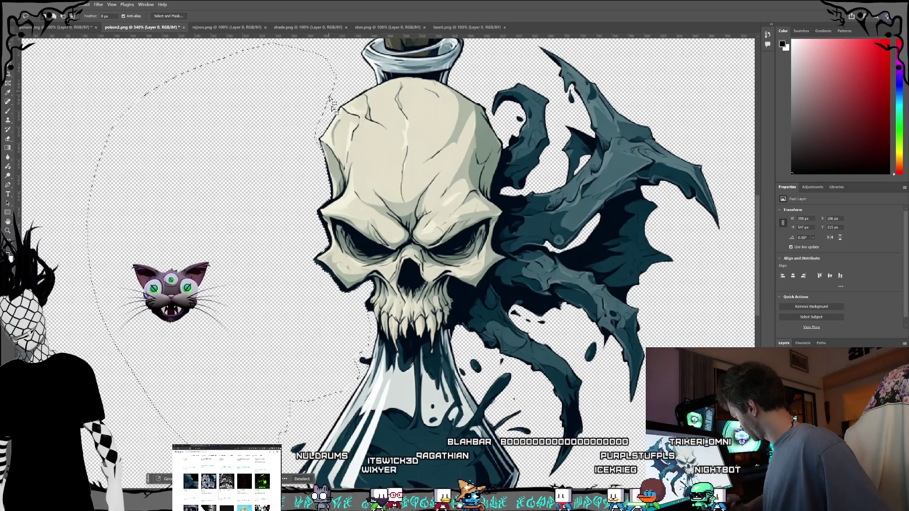
scroll(321, 313, "down", 3)
scroll(320, 314, "up", 3)
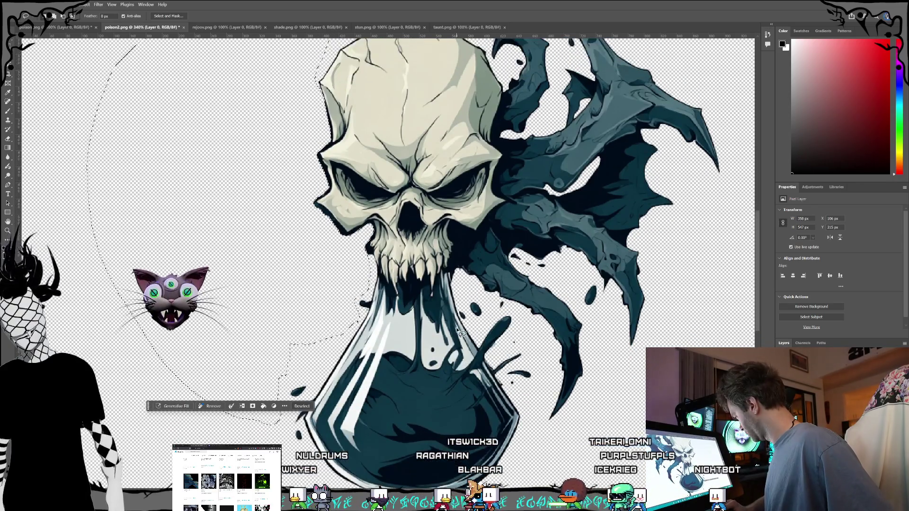
scroll(502, 353, "up", 1)
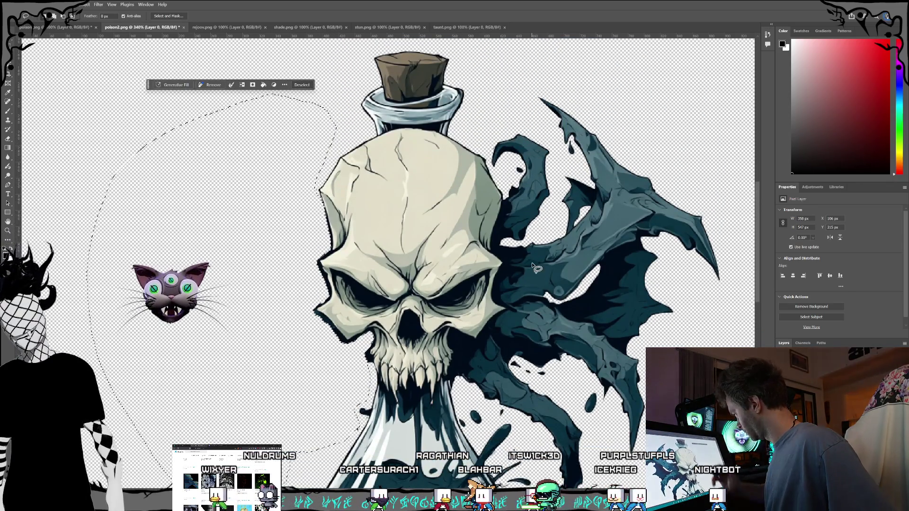
key("ctrl+d")
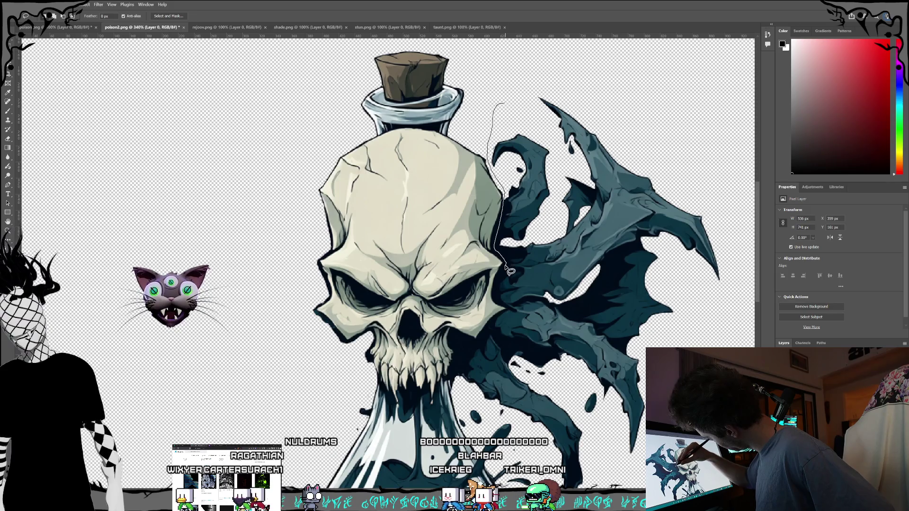
Lasso around the right-hand wings, delete them, deselect, and zoom out.
mouse_move(507, 279)
left_mouse_down()
mouse_move(515, 312)
mouse_move(489, 337)
mouse_move(454, 335)
mouse_move(466, 389)
left_mouse_up()
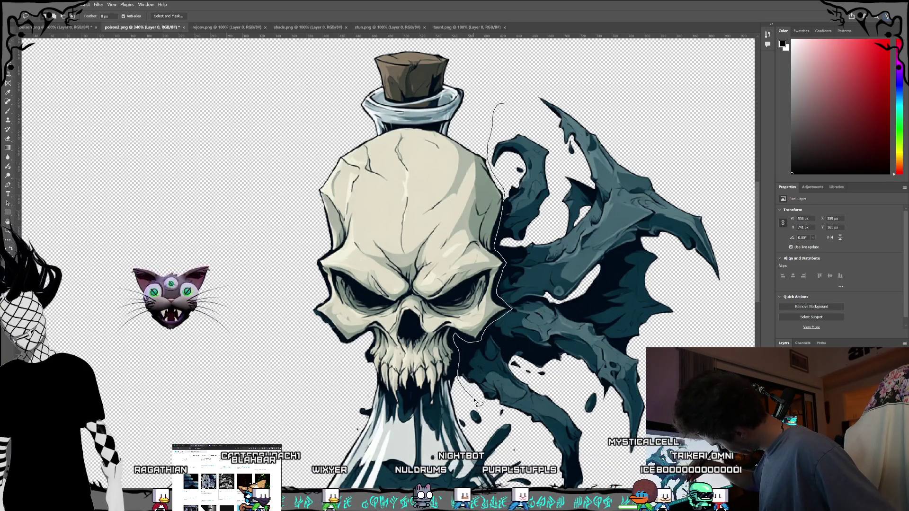
left_click_drag(543, 445, 548, 457)
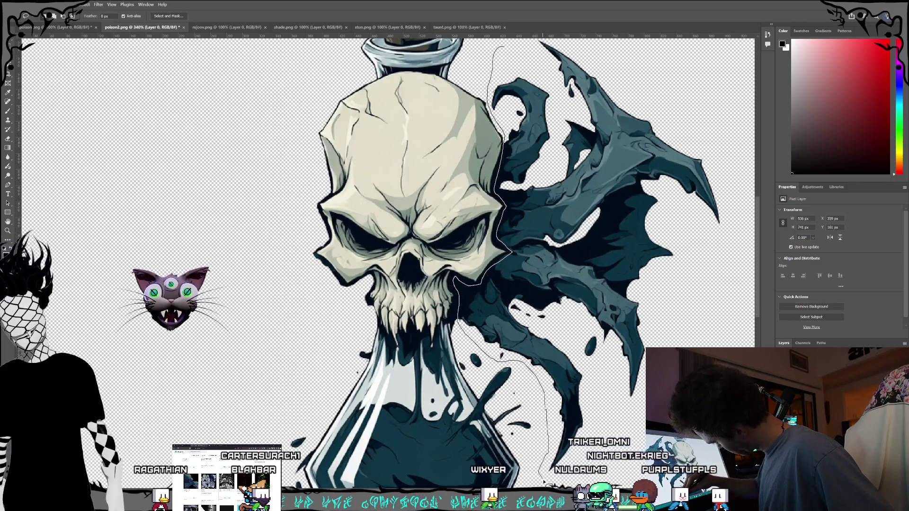
mouse_move(732, 192)
left_mouse_down()
mouse_move(646, 85)
mouse_move(601, 74)
left_mouse_up()
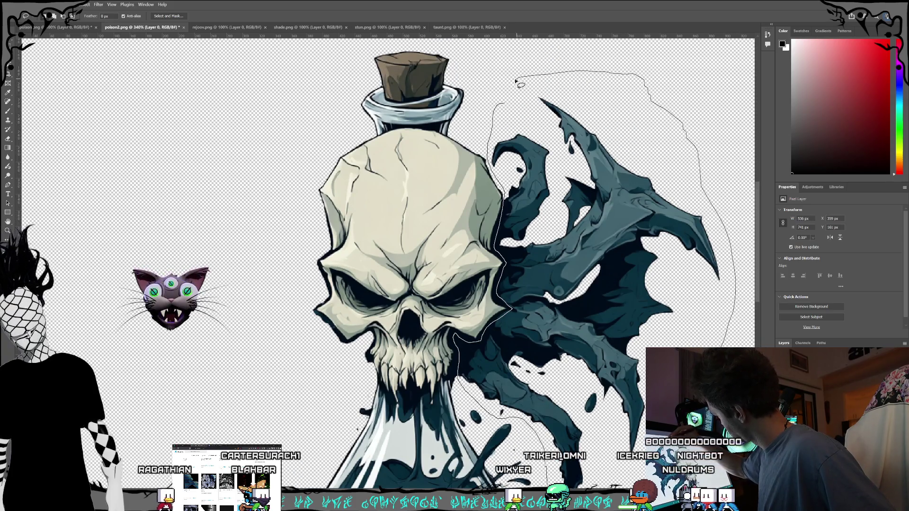
left_click_drag(500, 116, 489, 137)
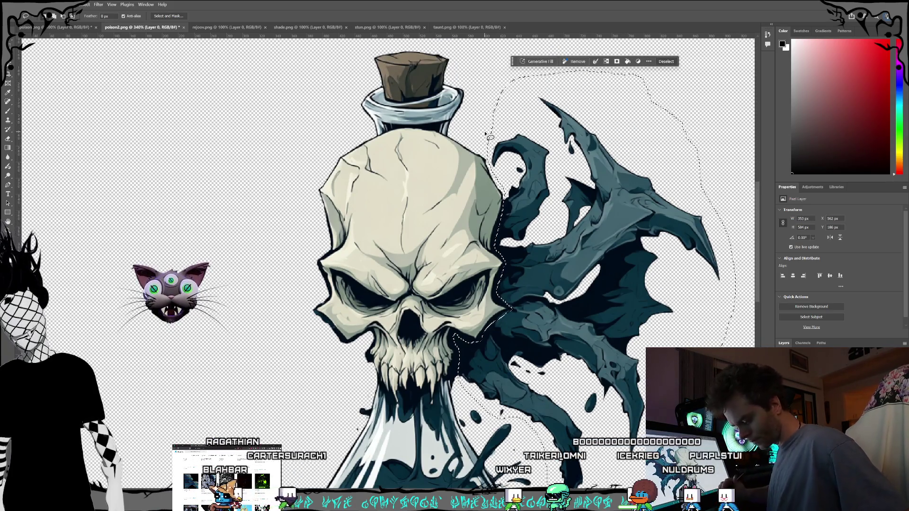
key("Delete")
scroll(557, 296, "down", 5)
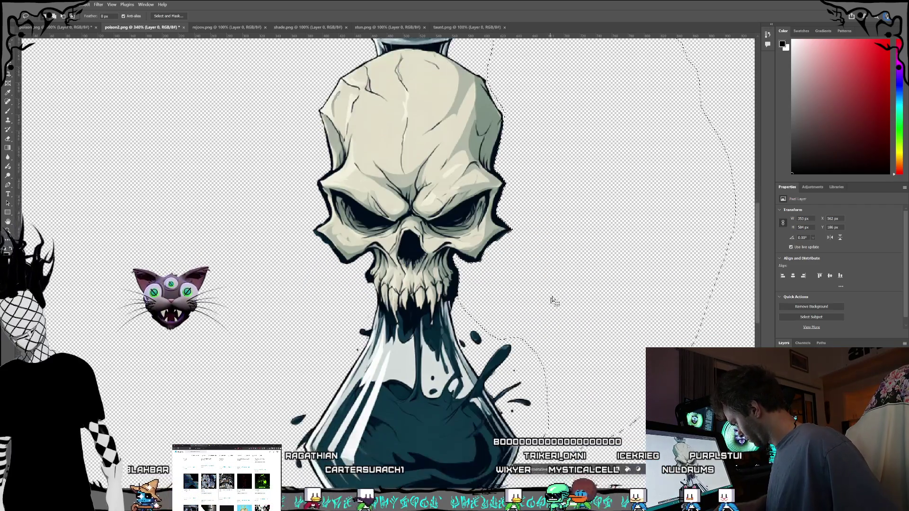
key("ctrl+d")
scroll(559, 299, "down", 2)
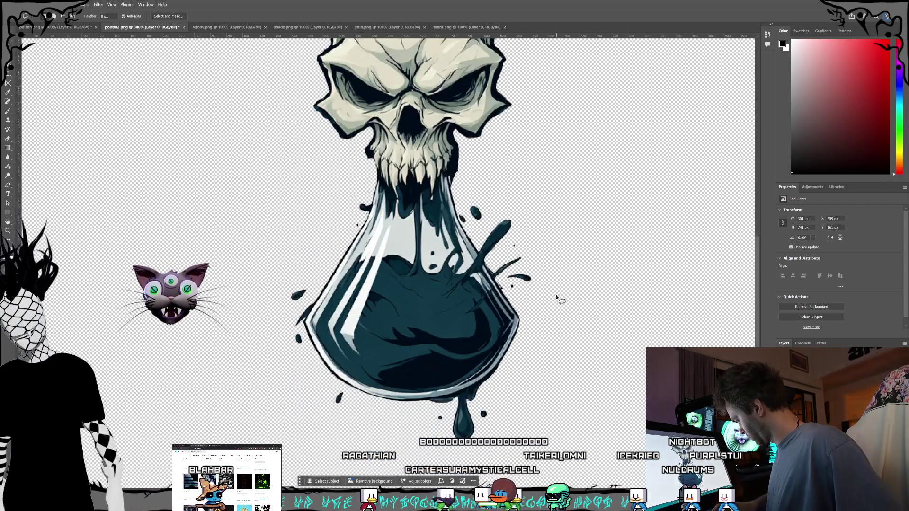
Zoom to about 722% on the skull, centre it, and erase stray outline at its lower-right cheek.
scroll(550, 313, "up", 4)
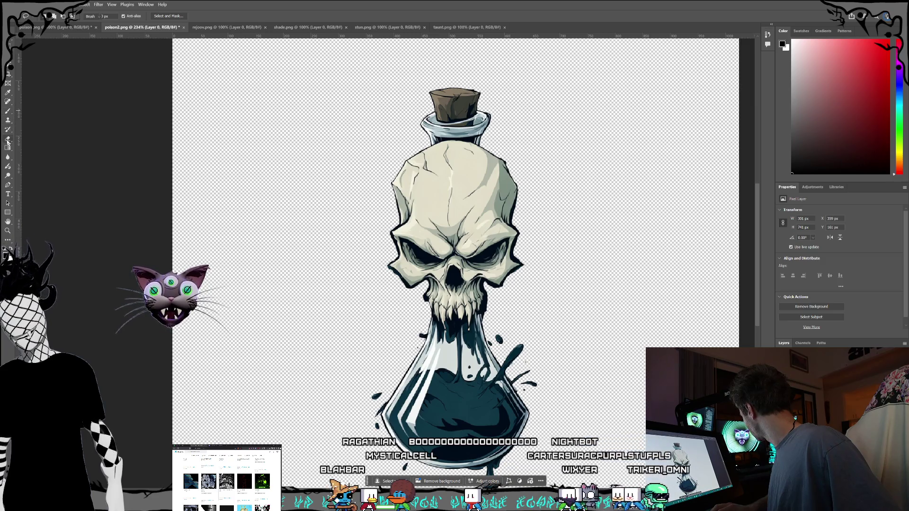
scroll(360, 297, "up", 5)
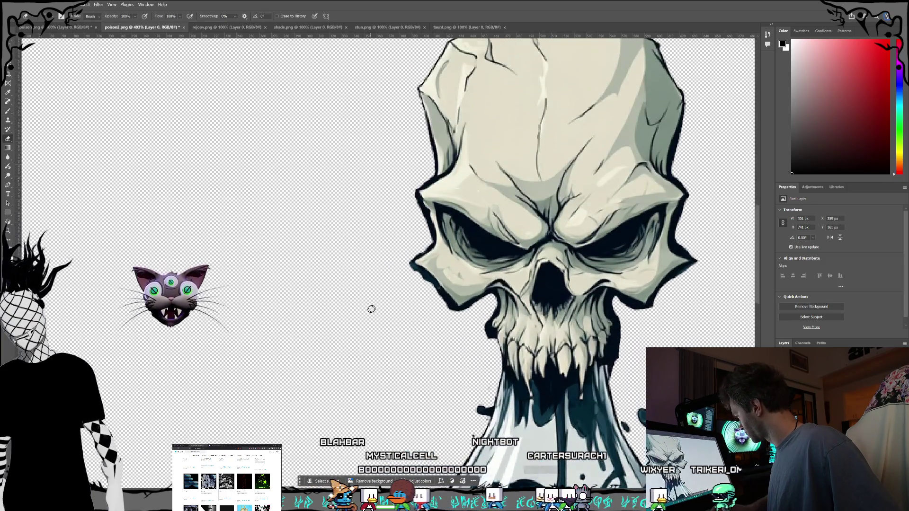
scroll(407, 298, "up", 1)
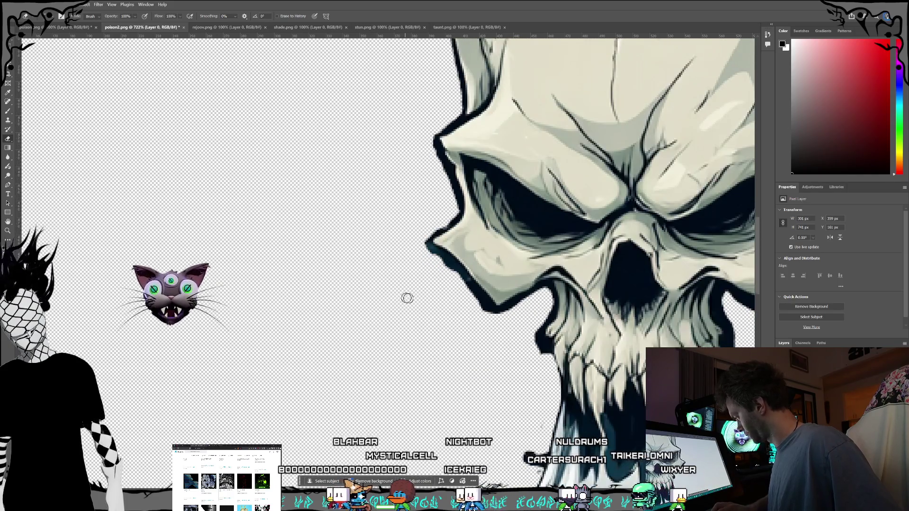
left_click_drag(653, 322, 464, 322)
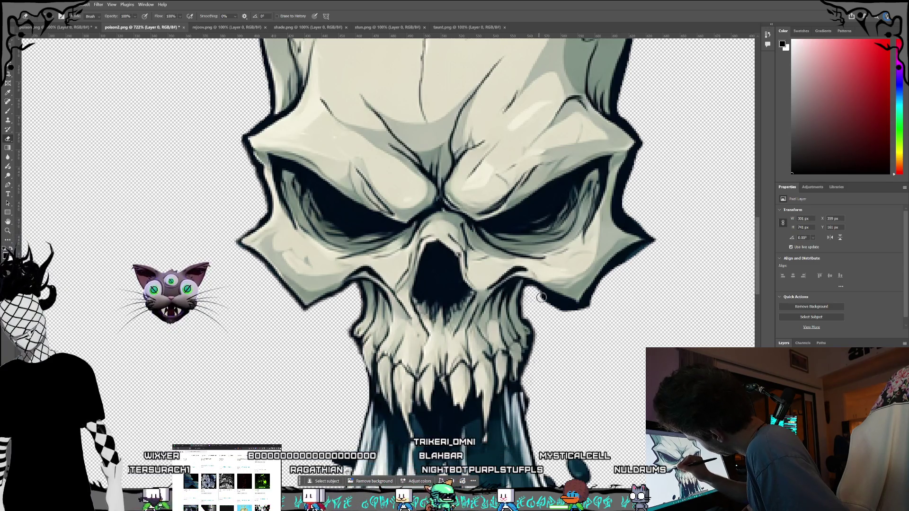
left_click_drag(537, 291, 549, 299)
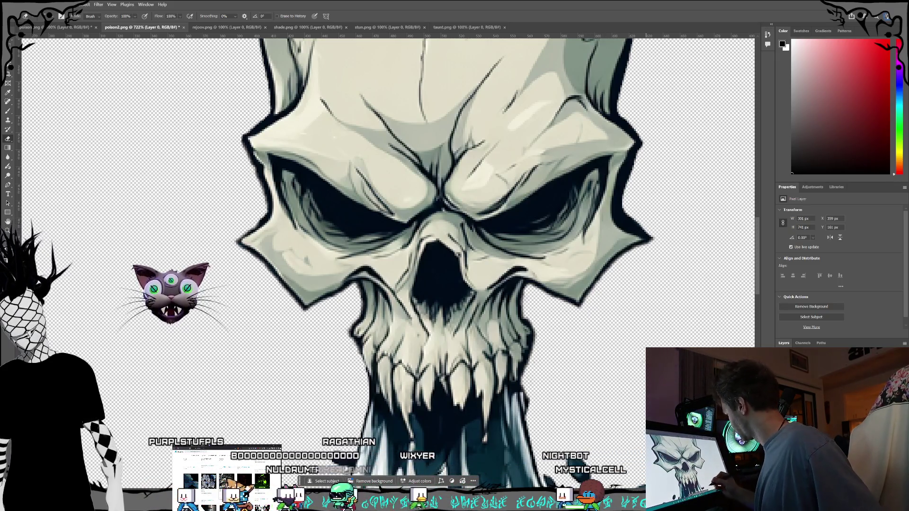
Clean stray marks off the skull's outline, alternating between Brush and Eraser.
scroll(628, 374, "up", 3)
scroll(629, 375, "up", 1)
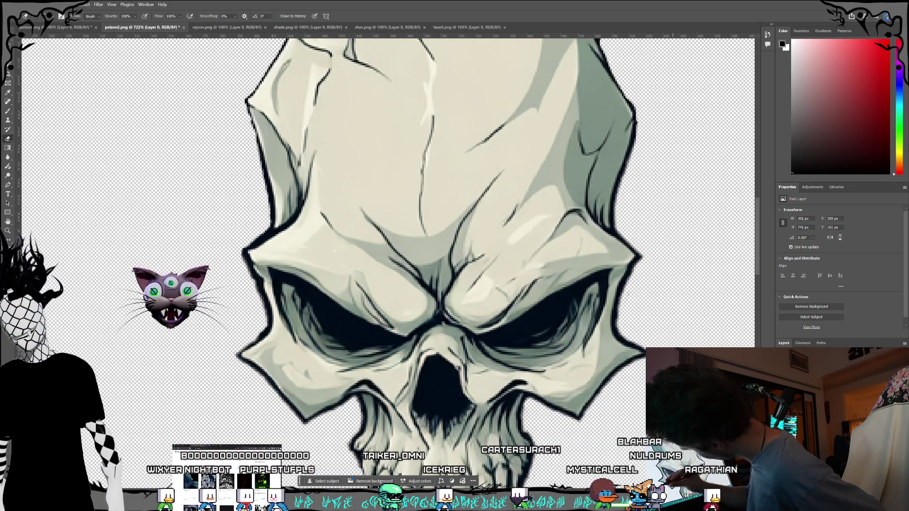
scroll(652, 342, "up", 2)
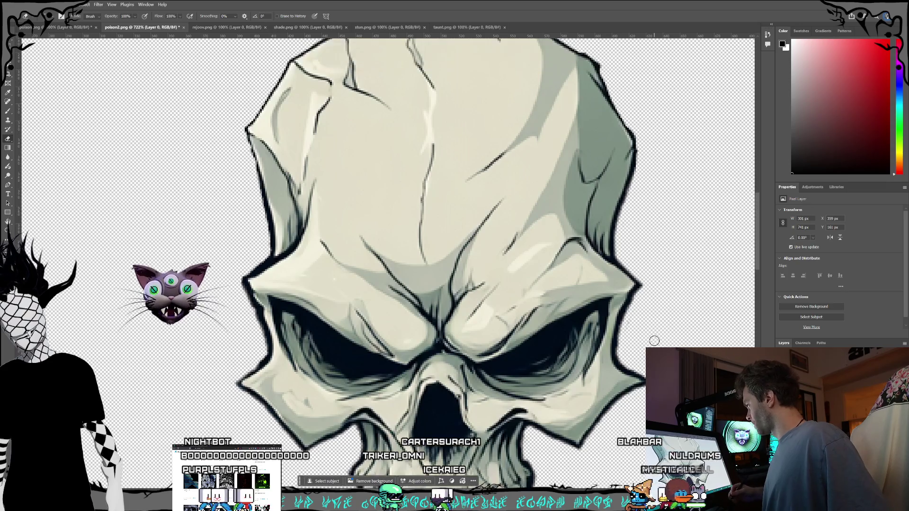
scroll(653, 341, "down", 5)
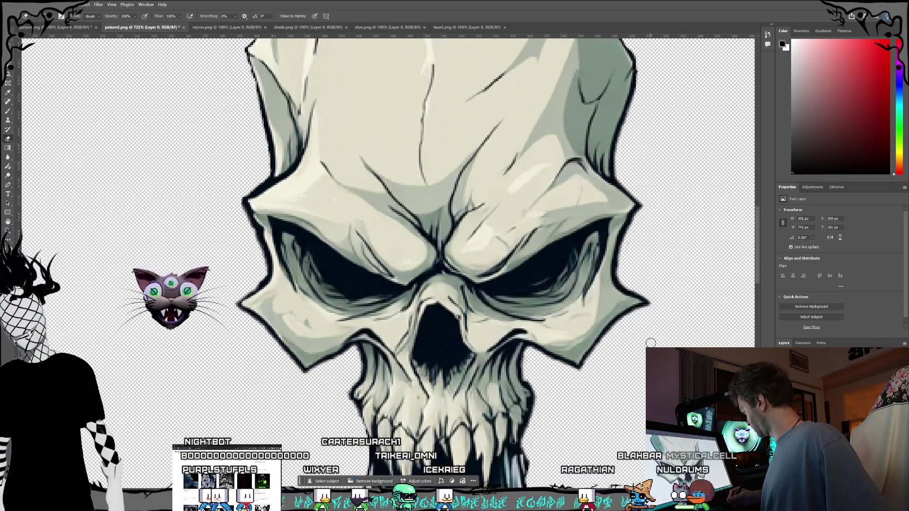
scroll(624, 341, "down", 1)
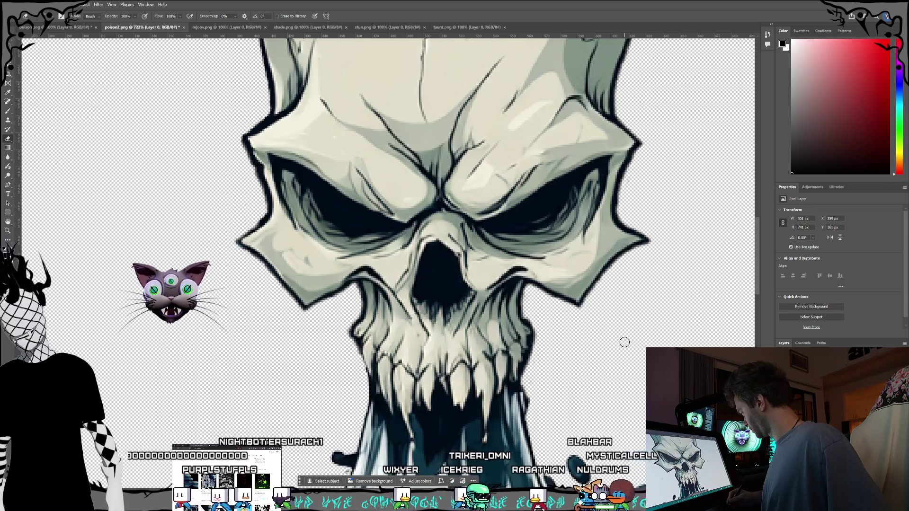
scroll(624, 341, "up", 1)
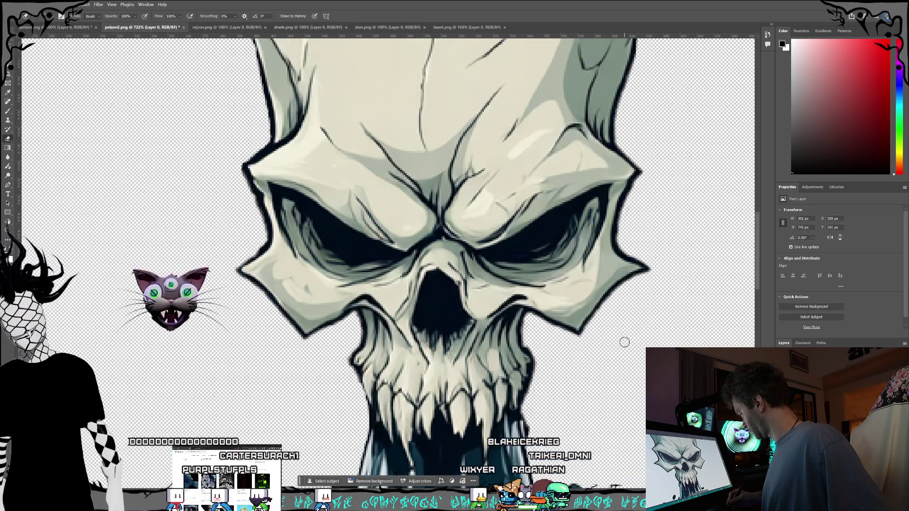
scroll(624, 342, "up", 1)
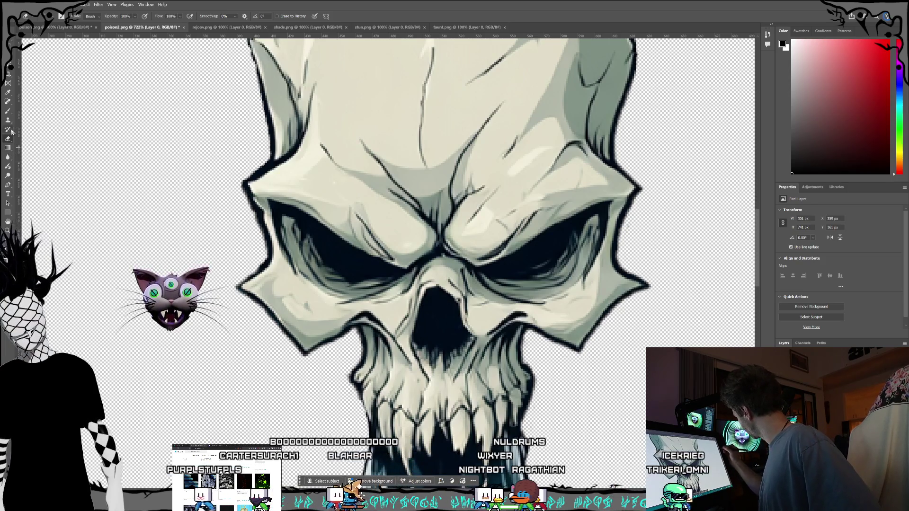
key("b")
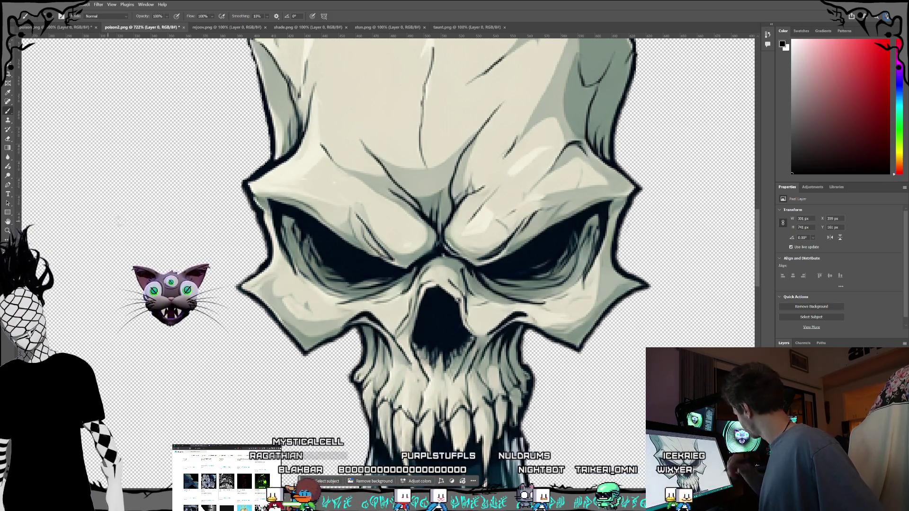
key("e")
Zoom back out to about 216% to see the whole poison bottle.
scroll(255, 320, "up", 2)
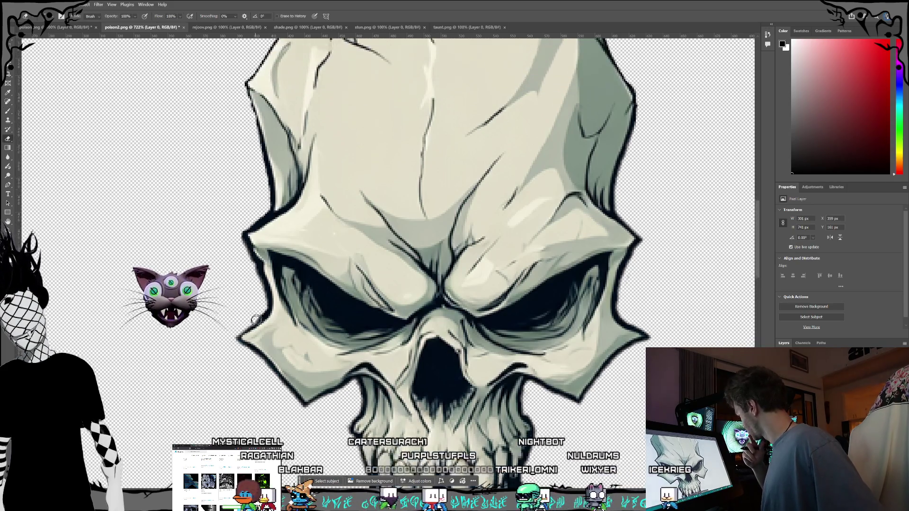
scroll(255, 320, "up", 3)
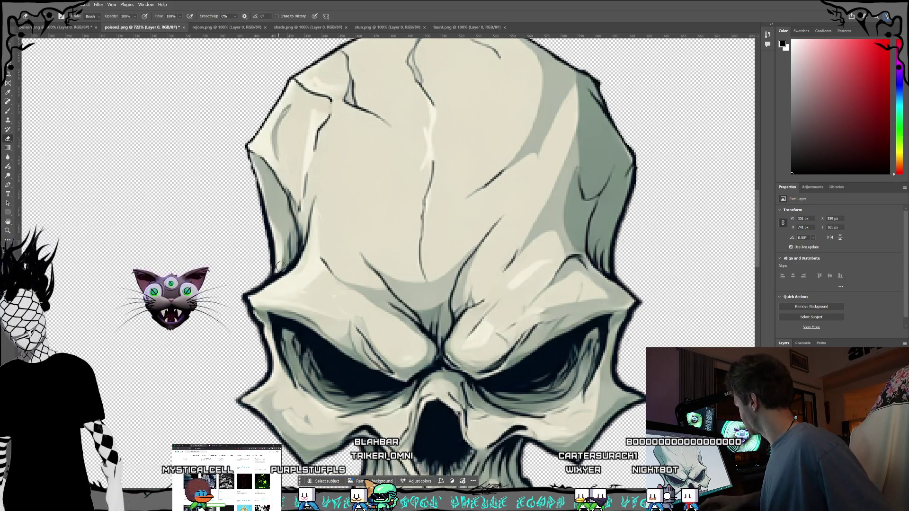
scroll(563, 341, "down", 10)
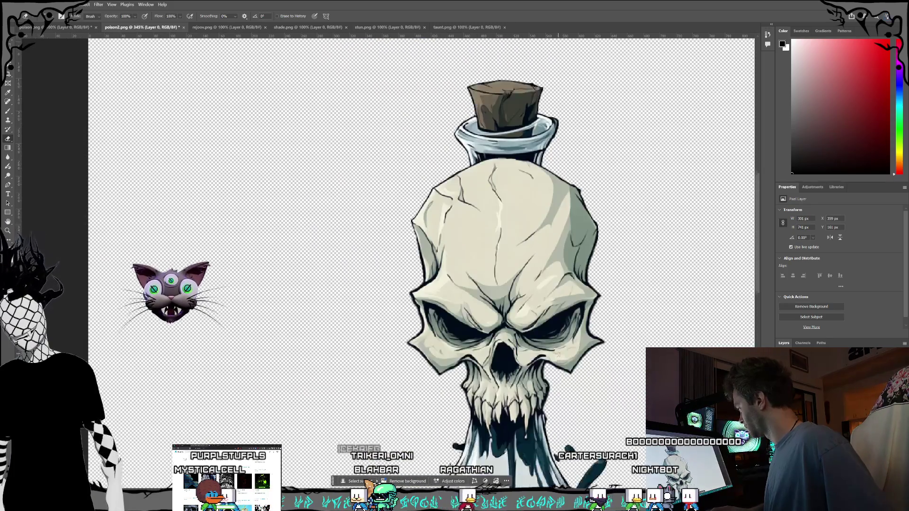
scroll(557, 365, "down", 4)
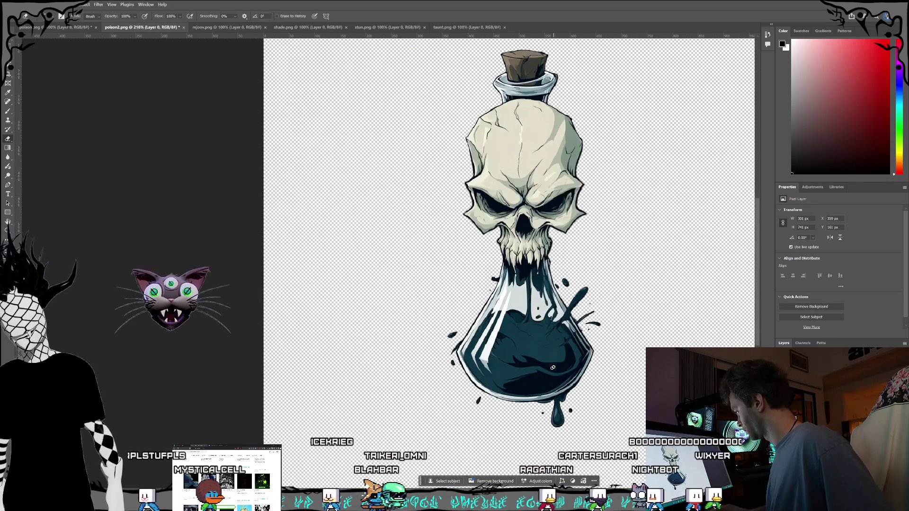
scroll(509, 237, "right", 5)
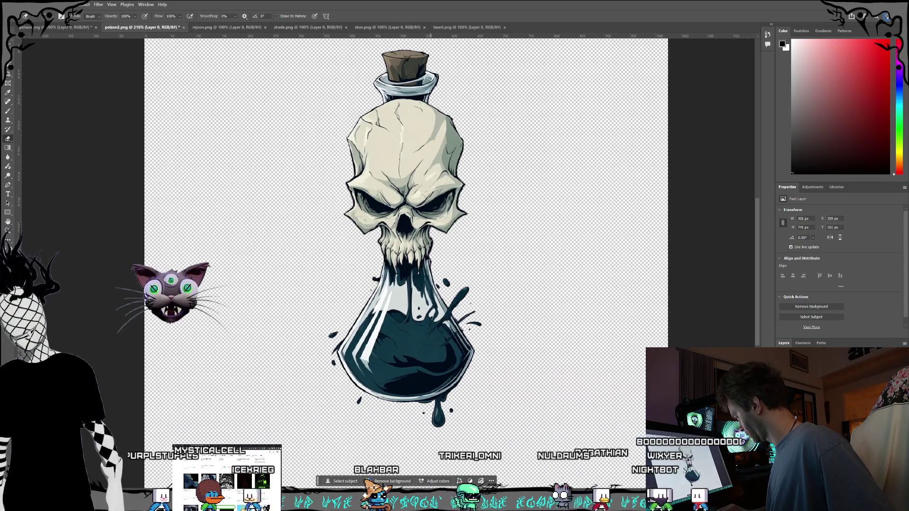
key("l")
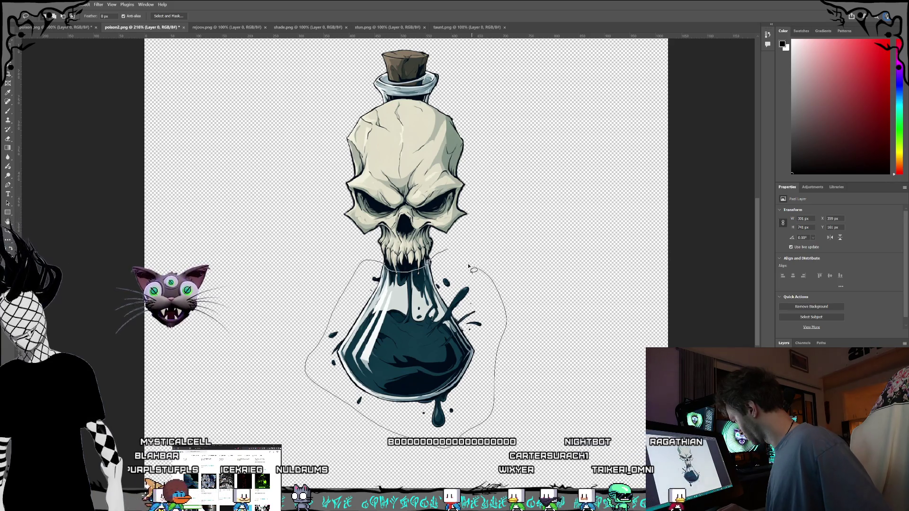
left_click_drag(487, 306, 490, 303)
left_click(432, 459)
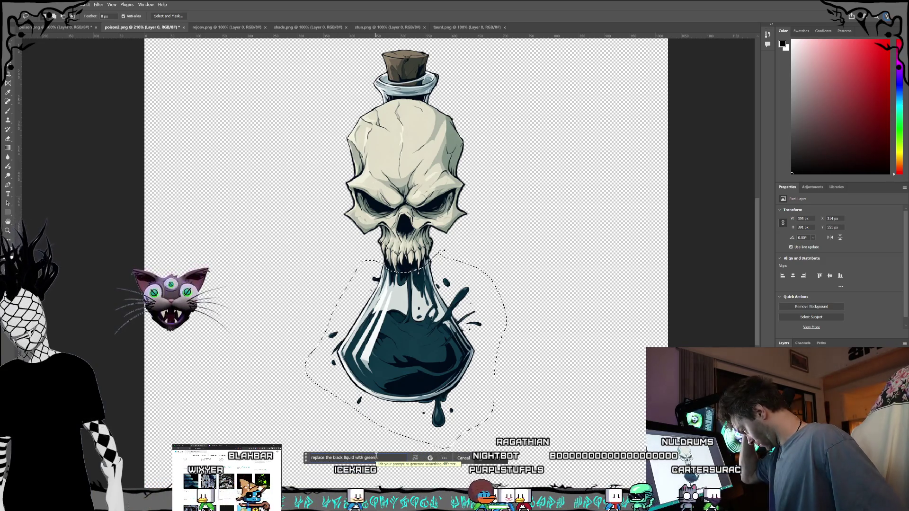
key("Return")
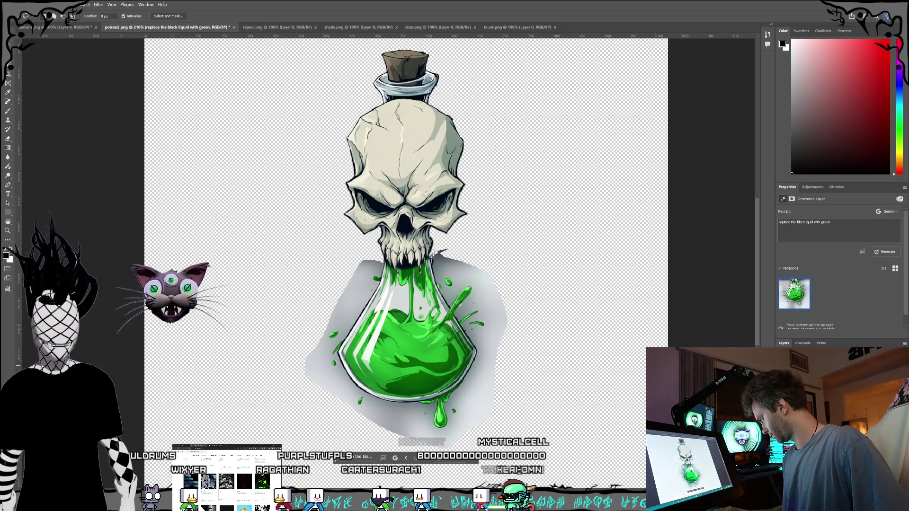
key("ctrl+e")
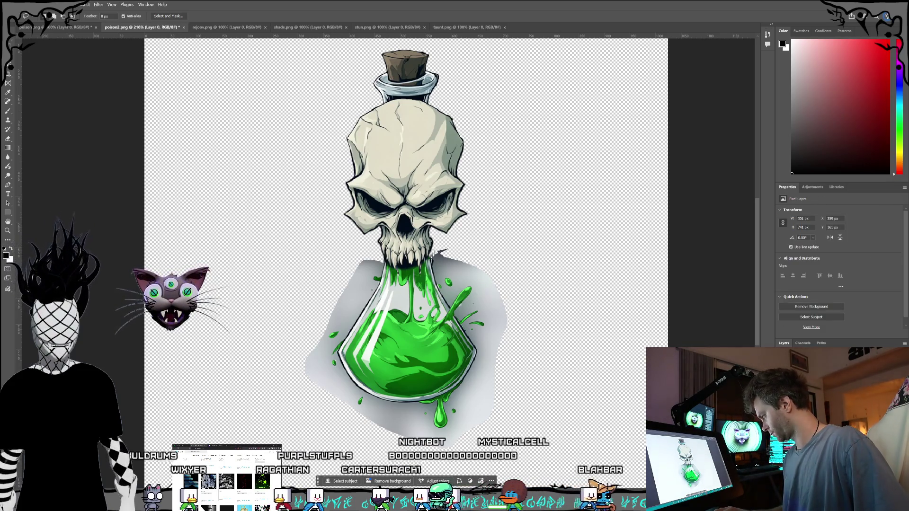
key("ctrl+z")
key("ctrl+z")
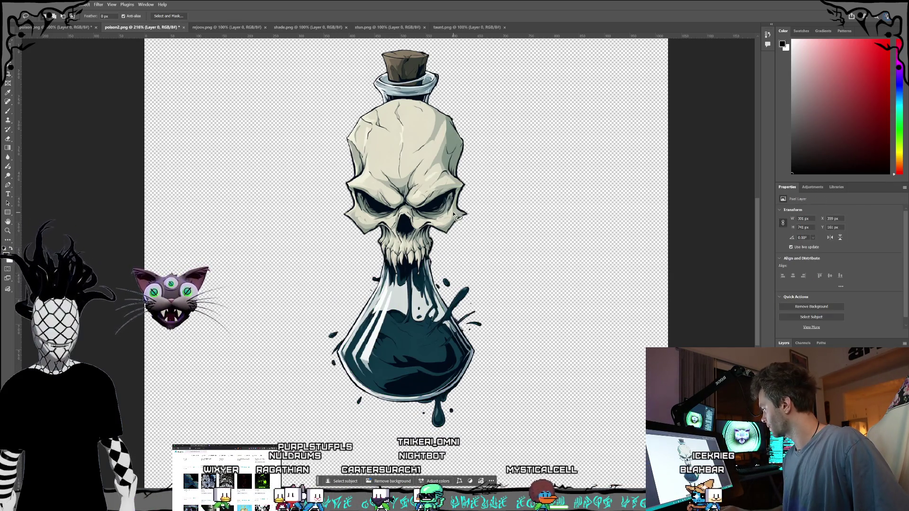
Undo the old fill, lasso the whole bottle and generate 'replace the black liquid in the vial with green'.
key("ctrl+z")
mouse_move(377, 54)
left_mouse_down()
mouse_move(328, 81)
mouse_move(300, 203)
mouse_move(303, 422)
mouse_move(487, 435)
mouse_move(510, 202)
mouse_move(466, 100)
left_mouse_up()
left_click_drag(380, 51, 381, 48)
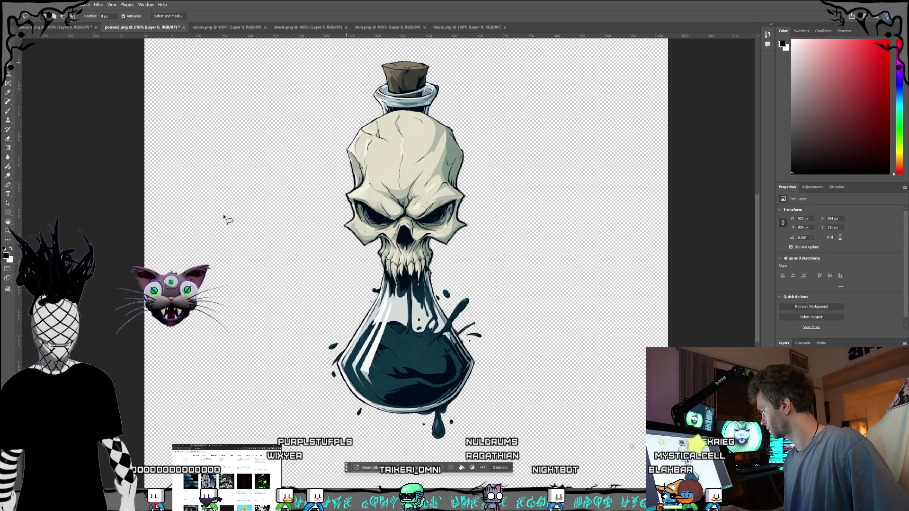
type("replace the")
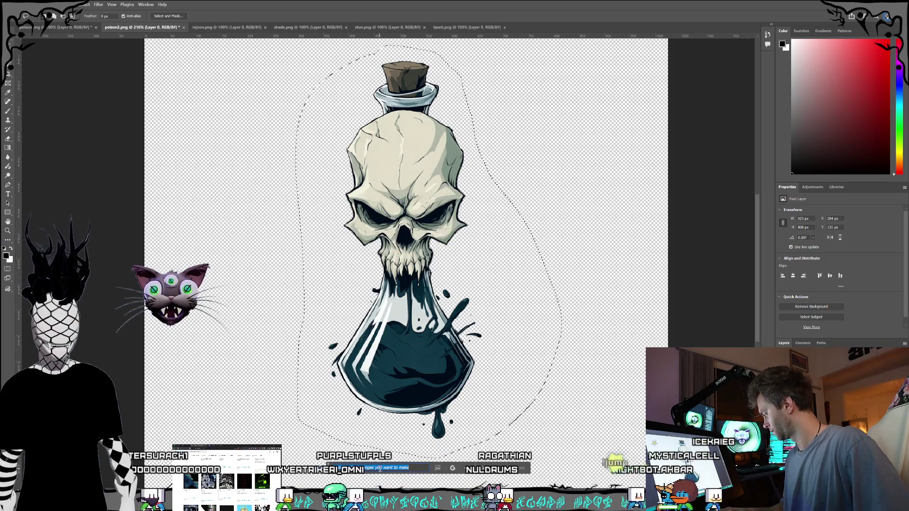
type(" black")
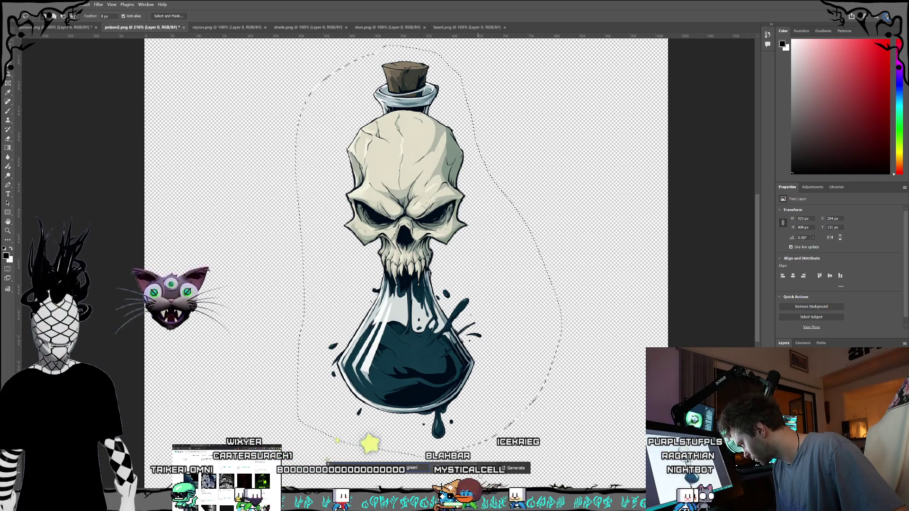
left_click(521, 470)
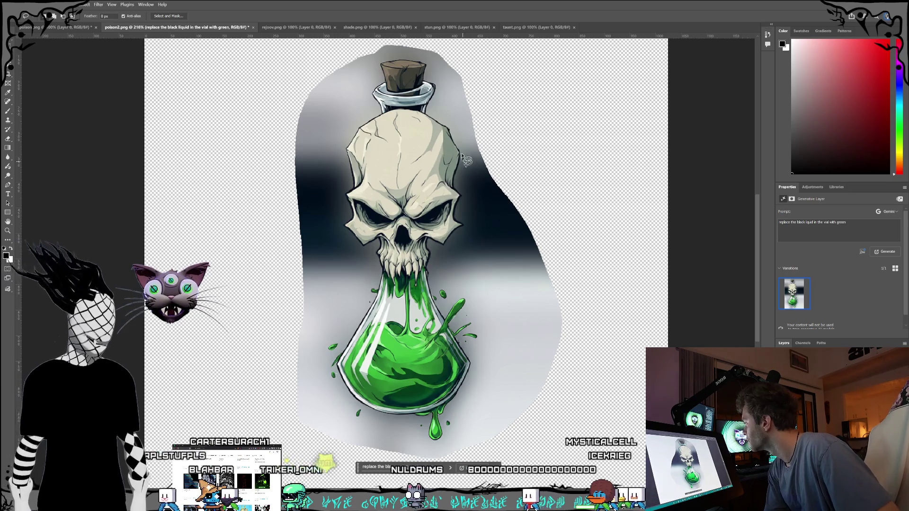
scroll(416, 142, "up", 2)
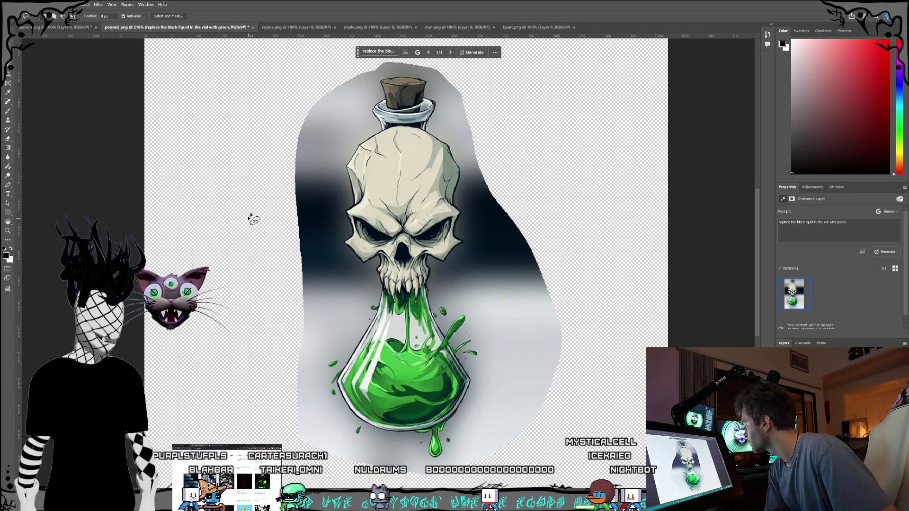
key("w")
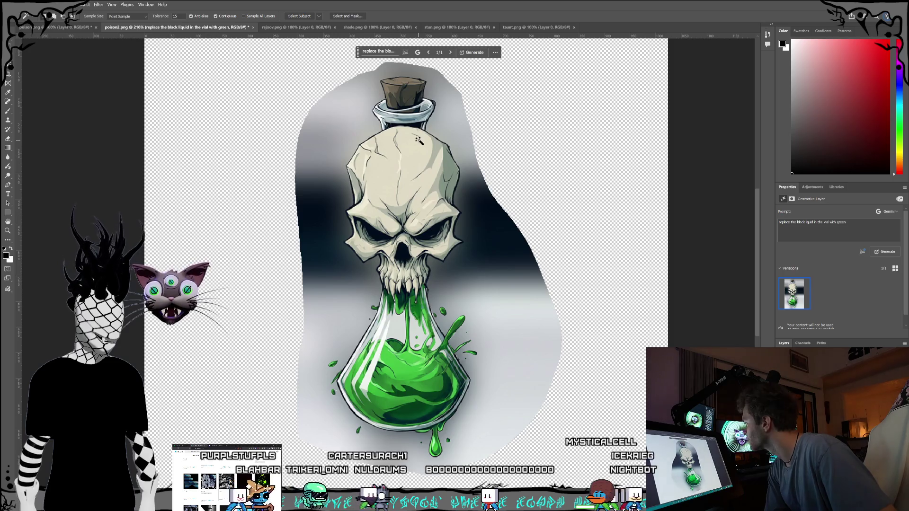
left_click(418, 126)
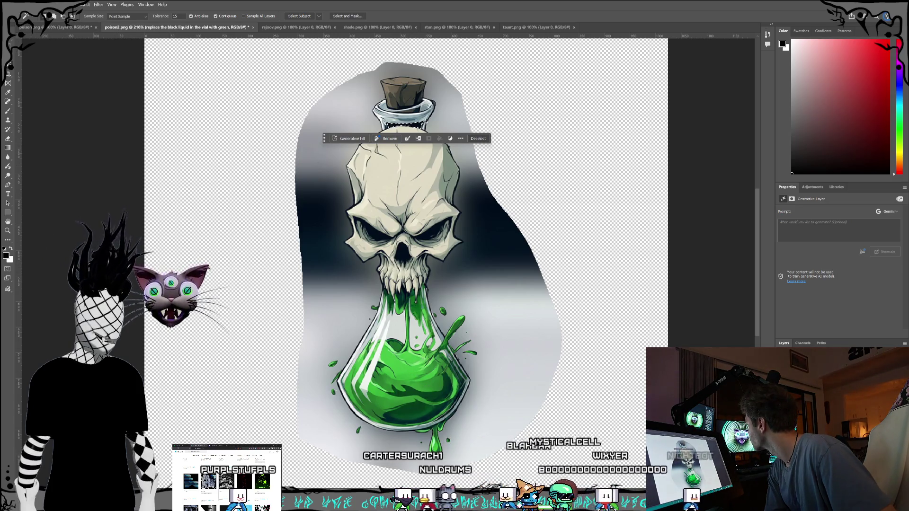
left_click(42, 5)
mouse_move(30, 4)
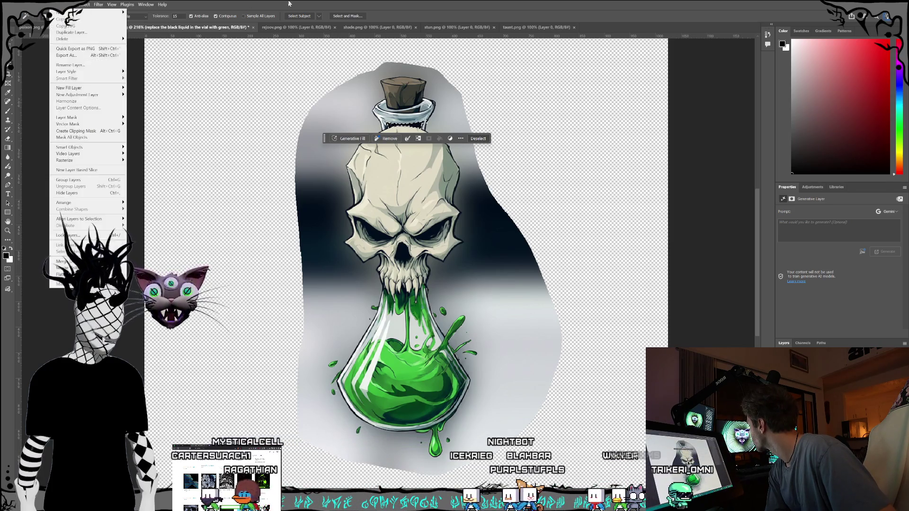
left_click(399, 124)
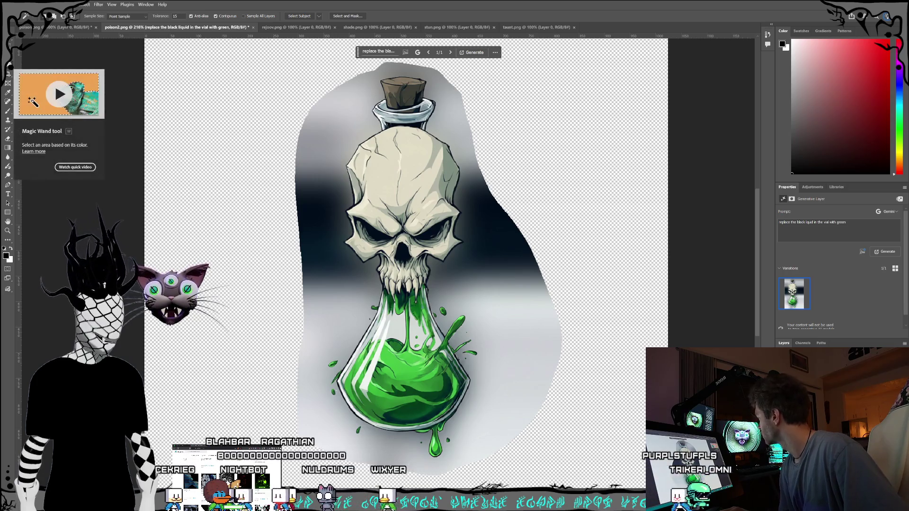
key("l")
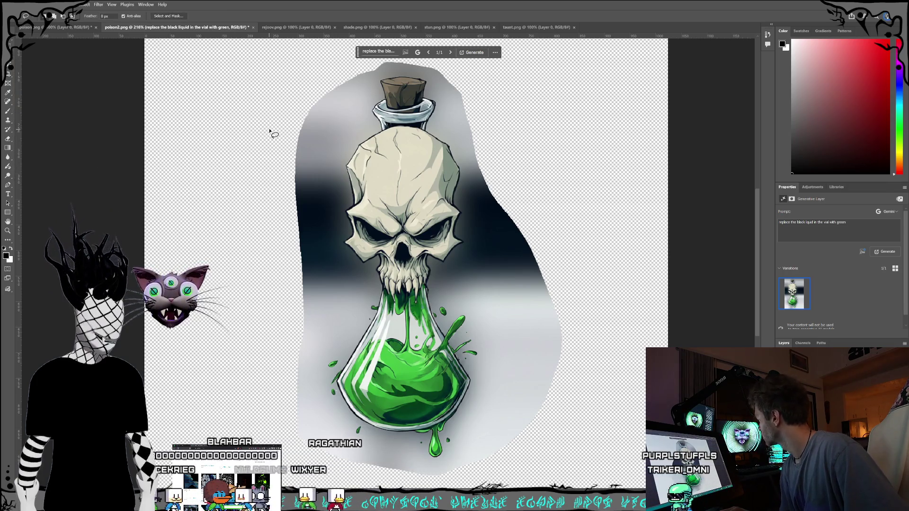
scroll(318, 144, "up", 1)
scroll(318, 144, "up", 2)
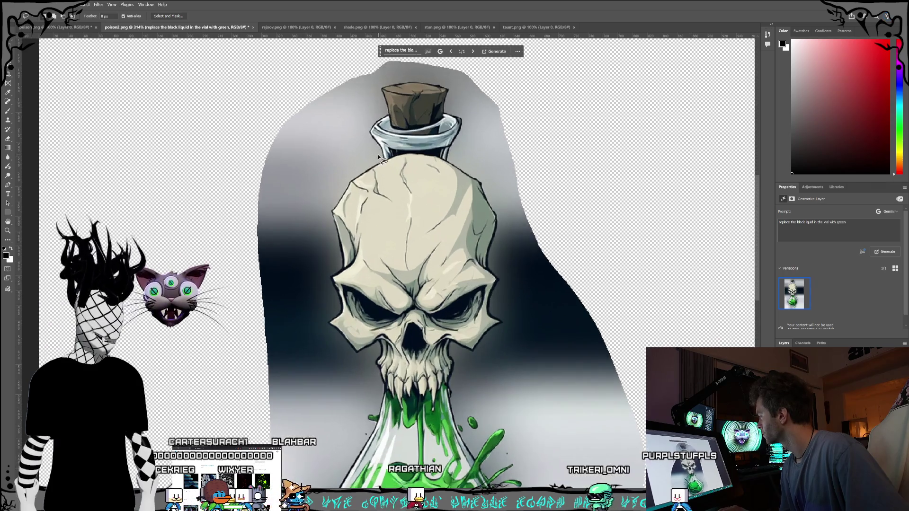
right_click(13, 58)
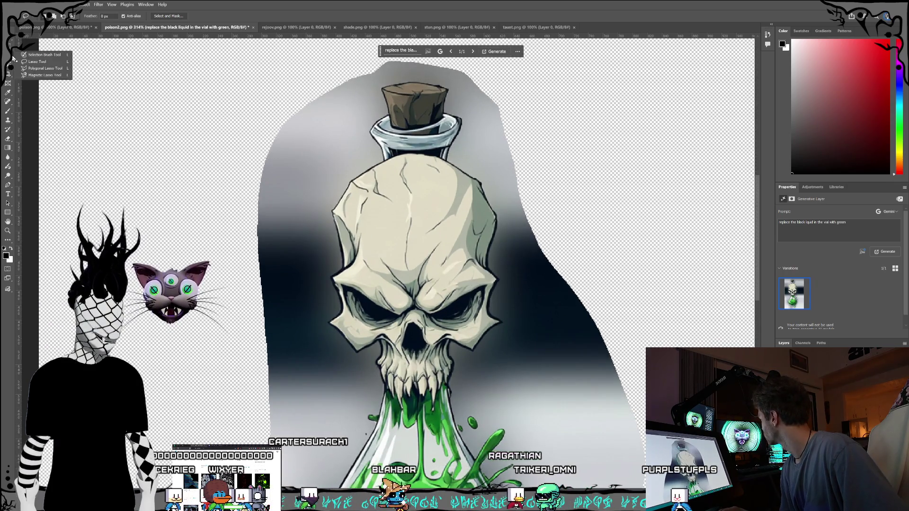
left_click(46, 75)
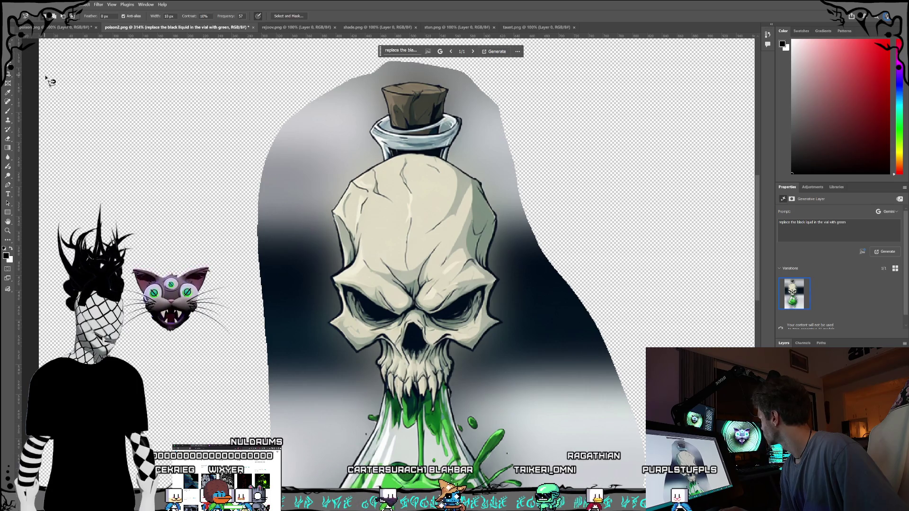
left_click(393, 120)
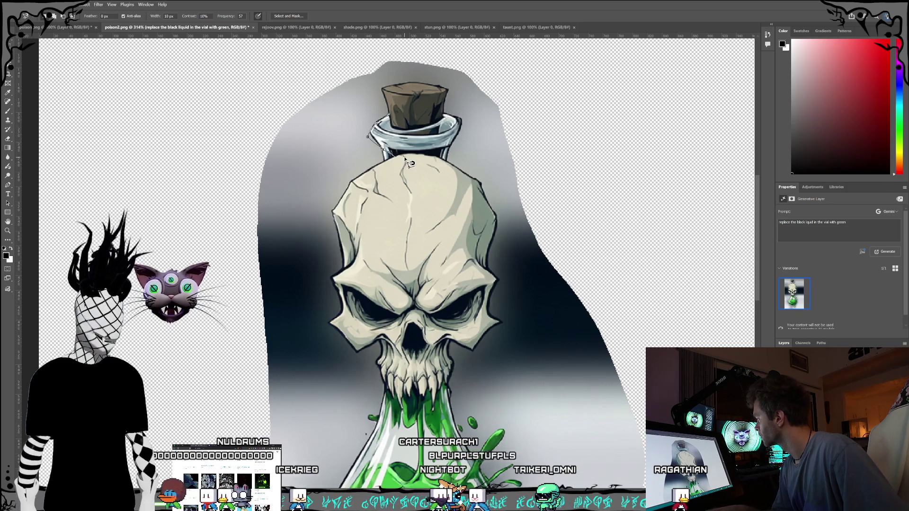
key("Escape")
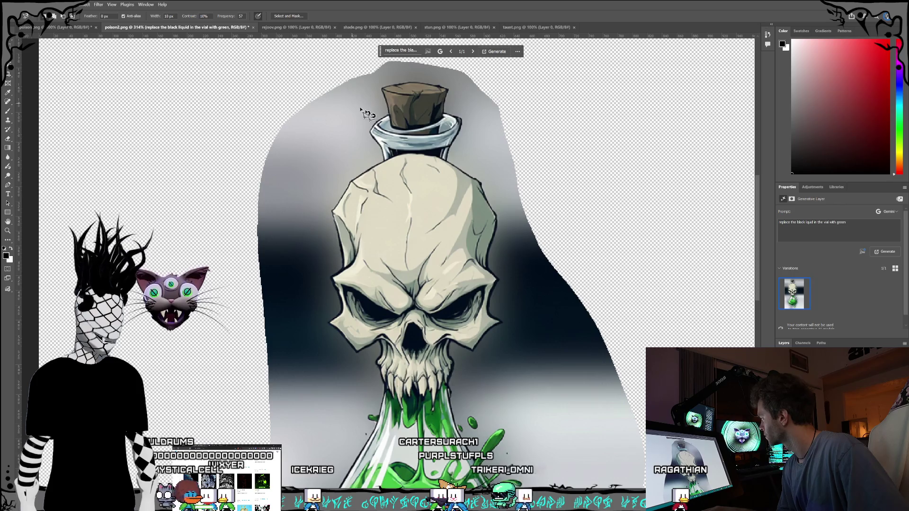
scroll(440, 198, "down", 5)
scroll(440, 198, "down", 4)
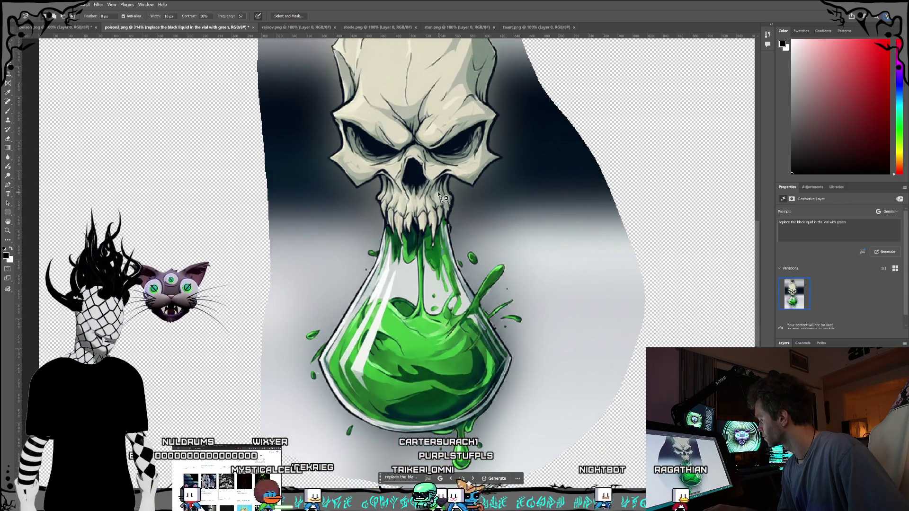
scroll(480, 201, "down", 3)
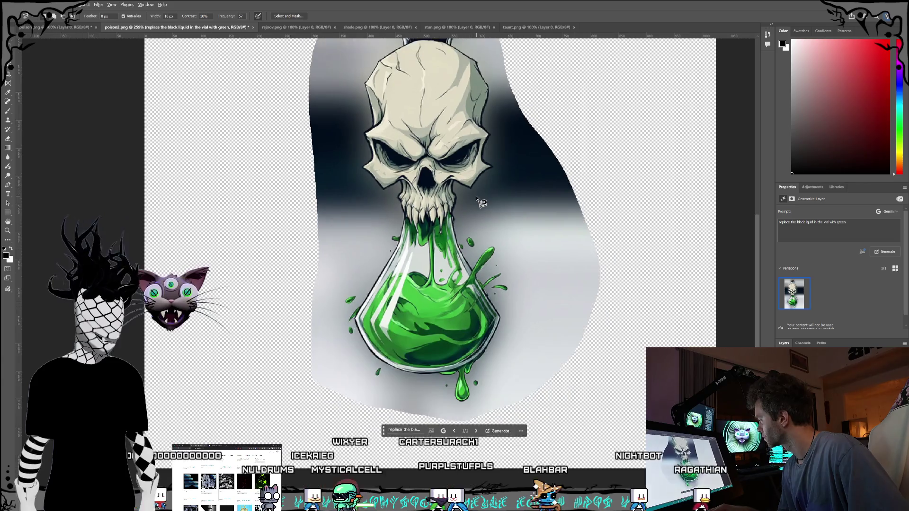
scroll(478, 202, "up", 1)
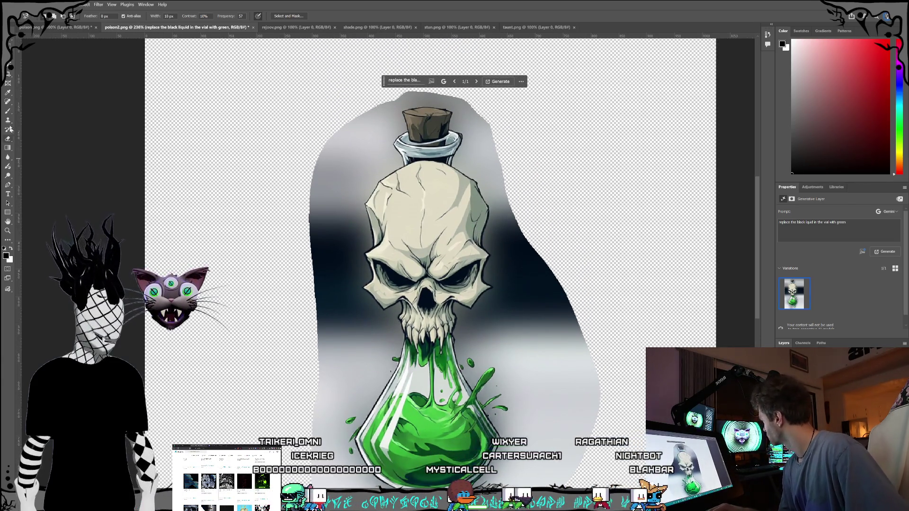
Sample the potion's green as the foreground colour and test a Magic Wand selection in the vial neck.
left_click(7, 92)
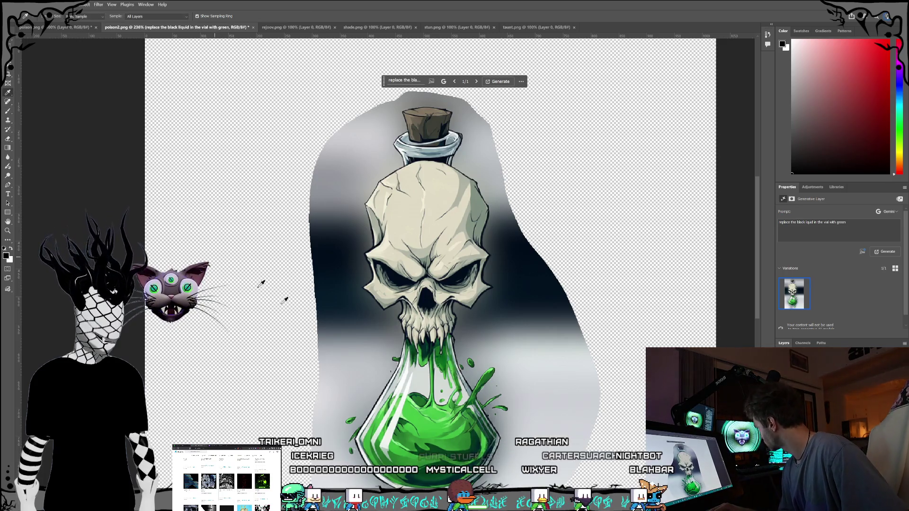
left_click(426, 421)
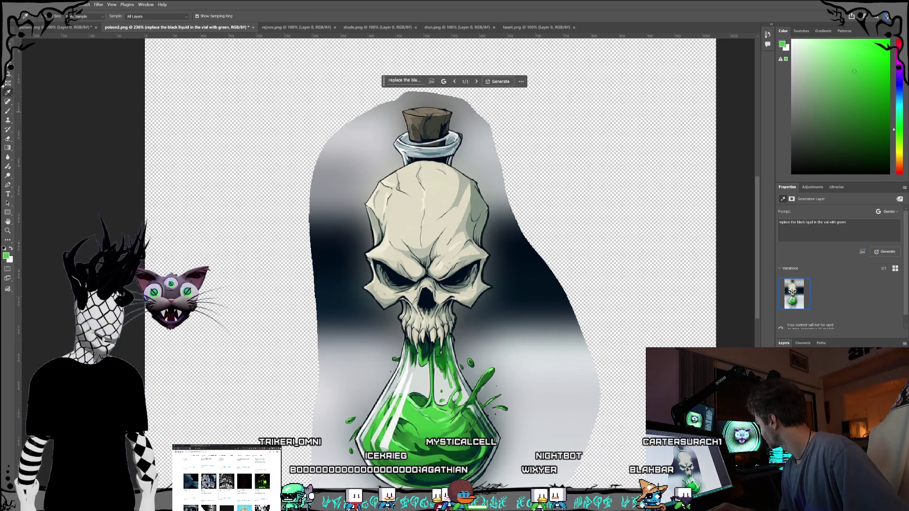
key("w")
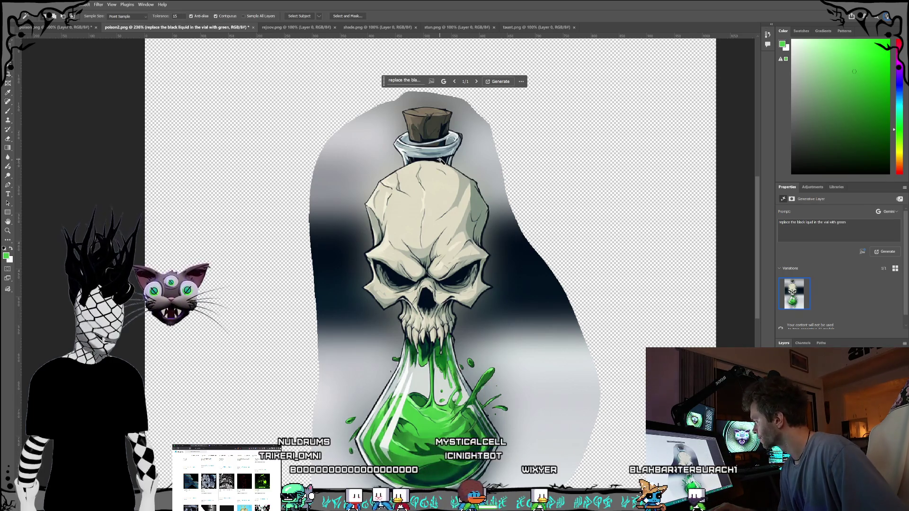
left_click(440, 161)
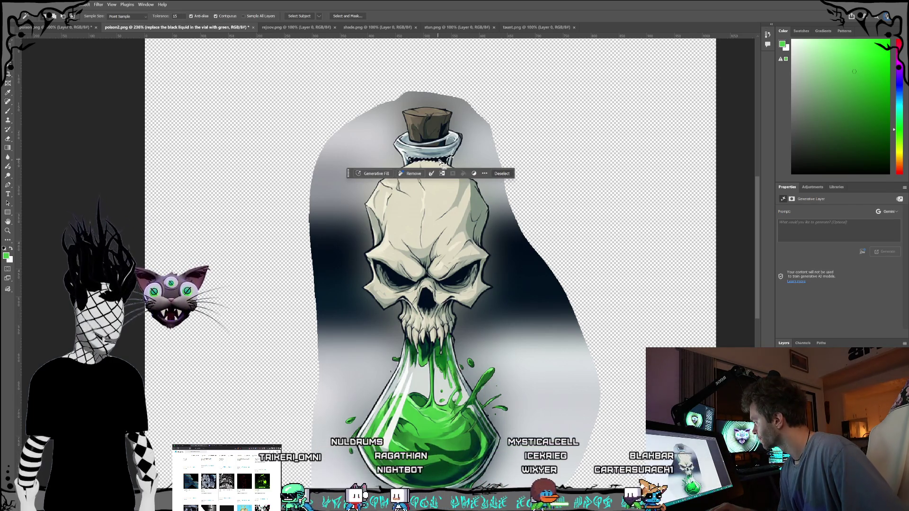
key("ctrl+d")
Select the whole skull bottle as the subject.
left_click(439, 161)
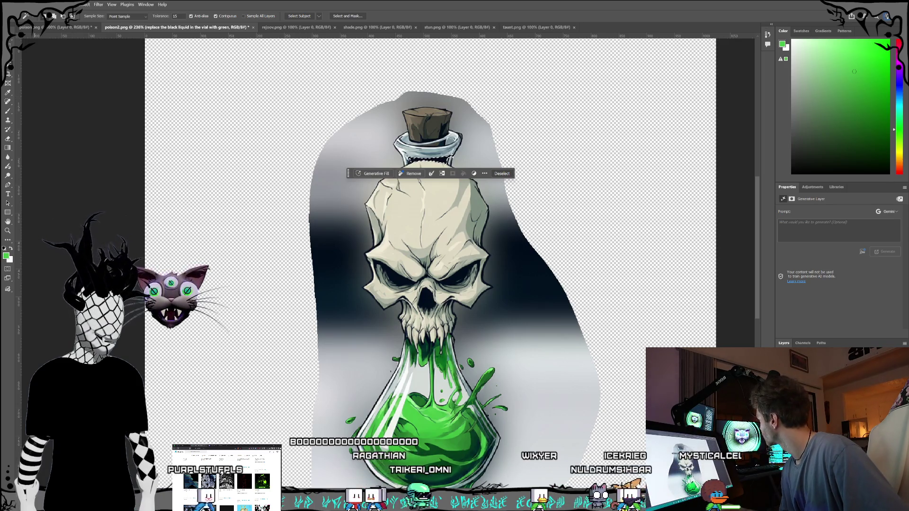
left_click(30, 5)
key("Escape")
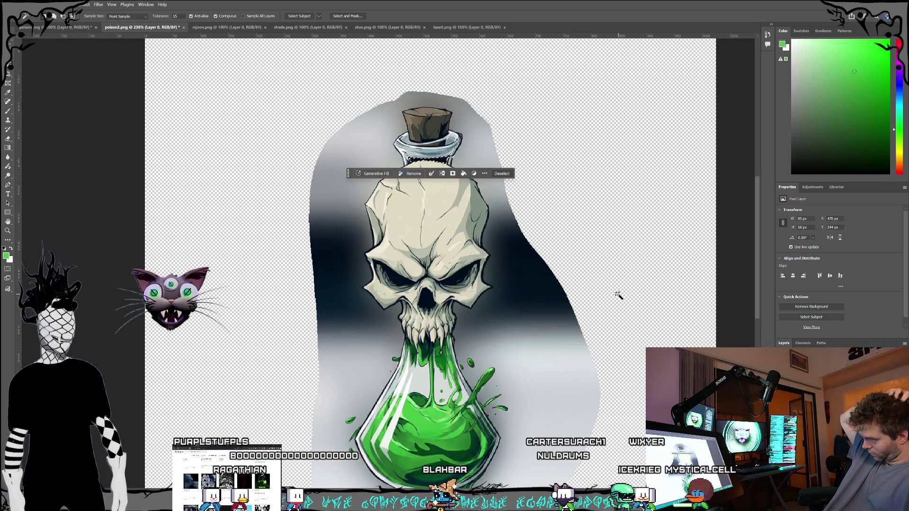
key("ctrl+j")
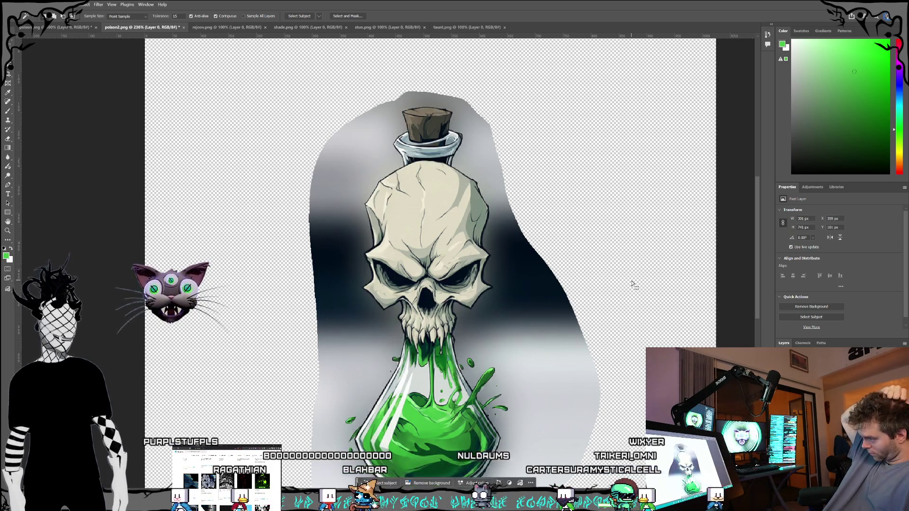
key("ctrl+z")
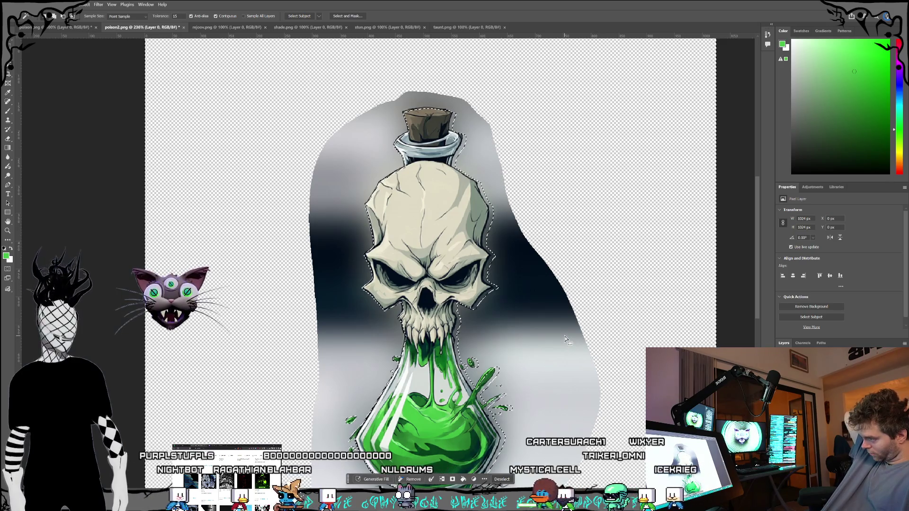
Delete the grey backdrop bands beside the vial and right of the cork and skull.
scroll(571, 333, "down", 1)
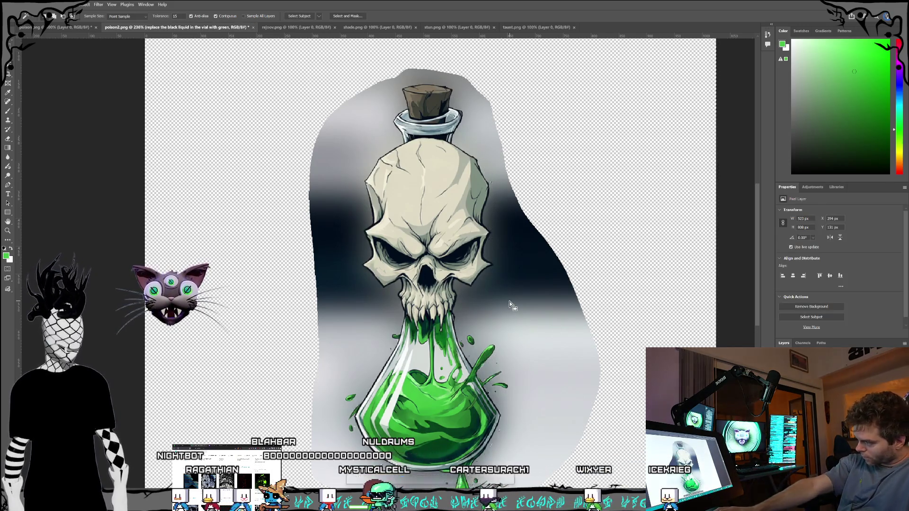
left_click(536, 309)
left_click(544, 289)
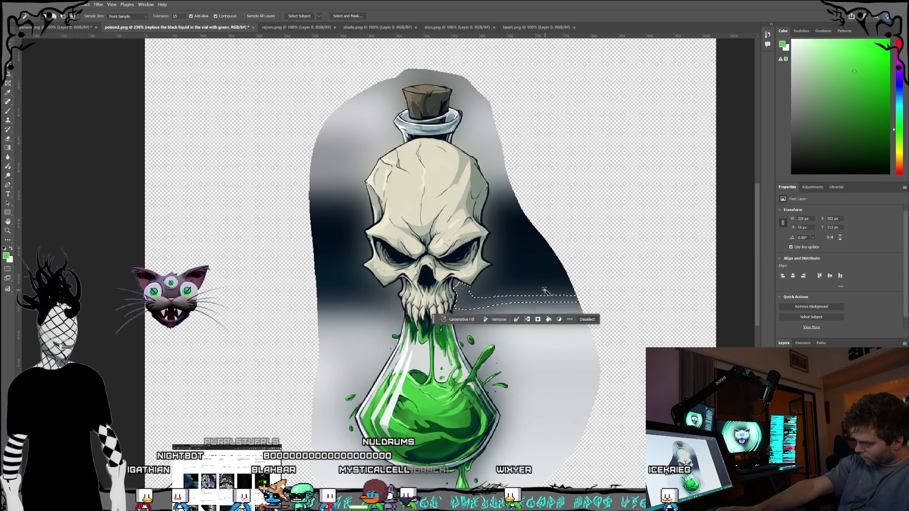
key("Delete")
left_click(539, 285)
key("Delete")
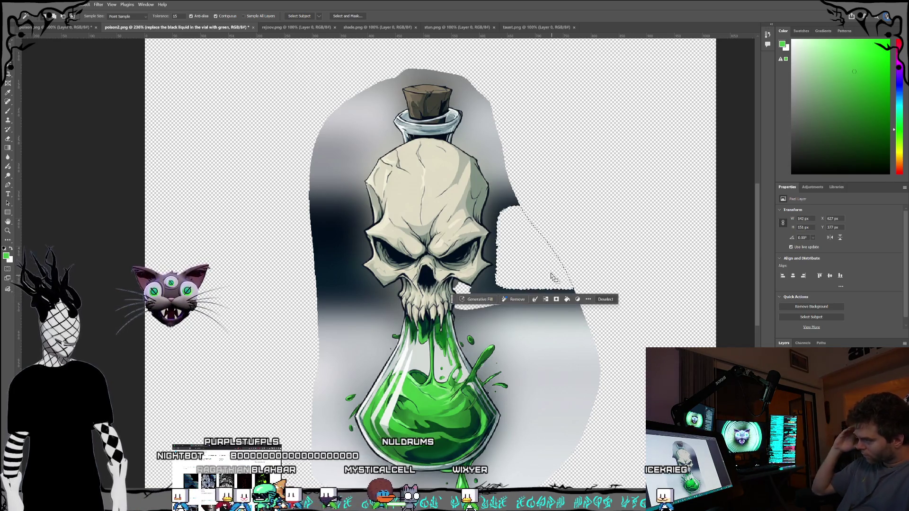
left_click(481, 107)
key("Delete")
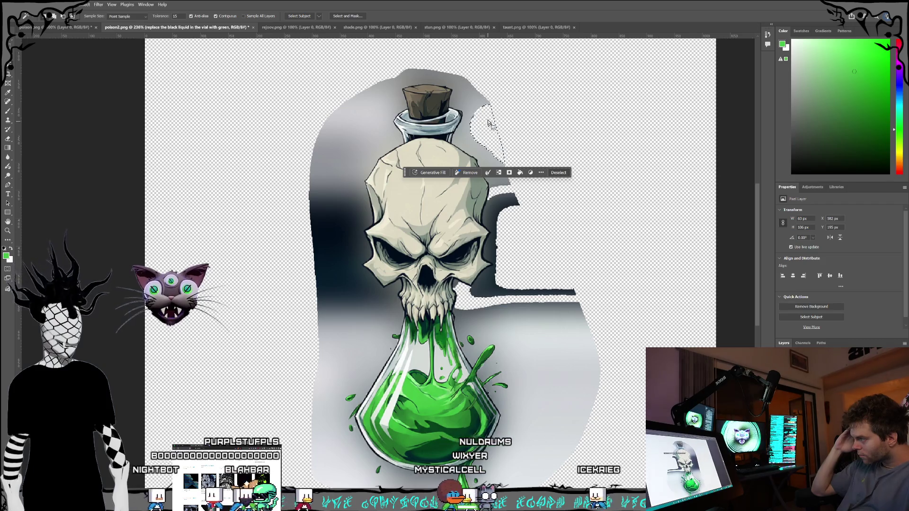
left_click(441, 74)
key("Delete")
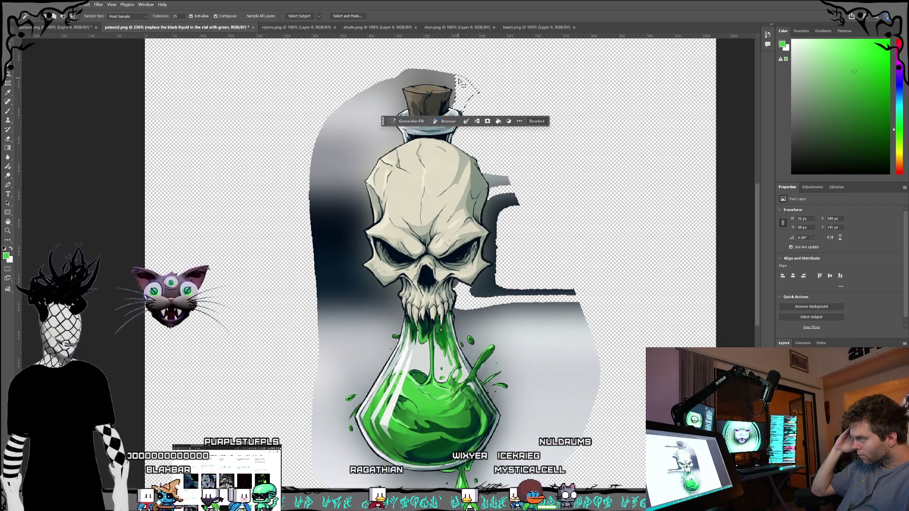
key("Delete")
Delete the grey strips and dark block left of the cork and skull to transparency.
left_click(344, 108)
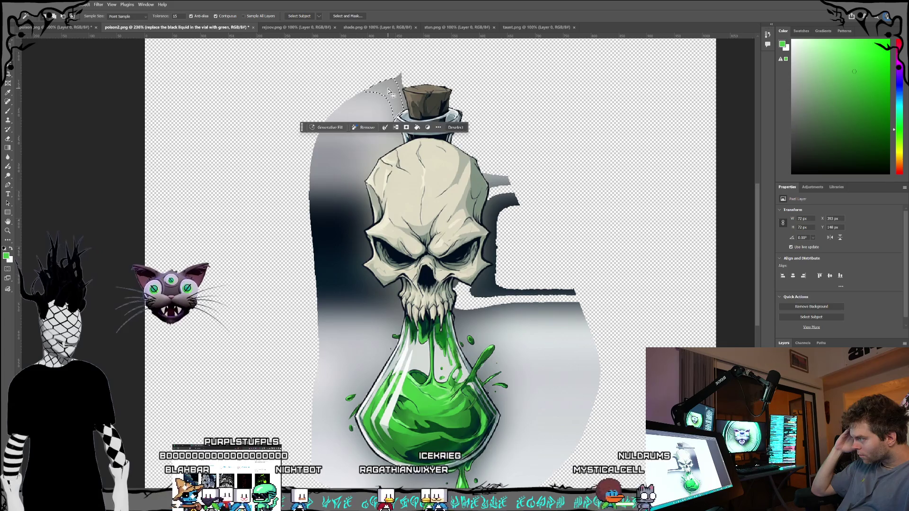
left_click(339, 126)
key("Delete")
left_click(325, 161)
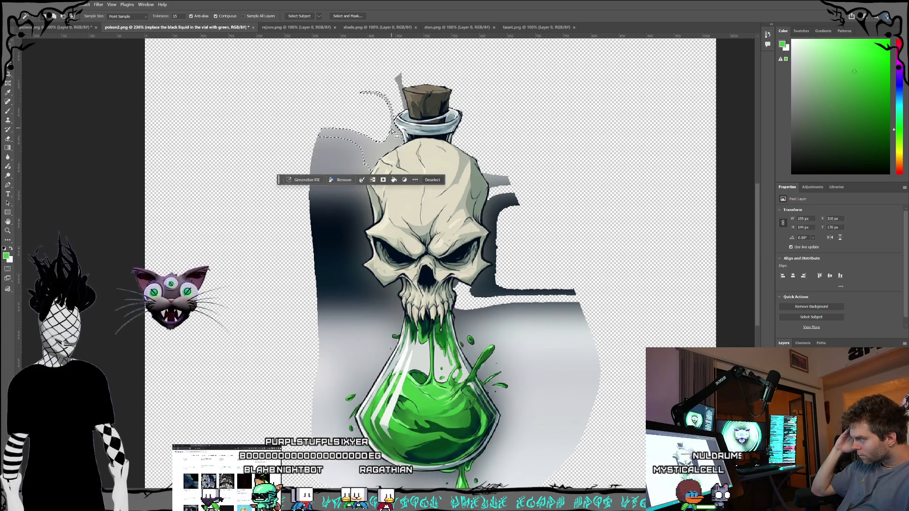
key("Delete")
left_click(355, 237)
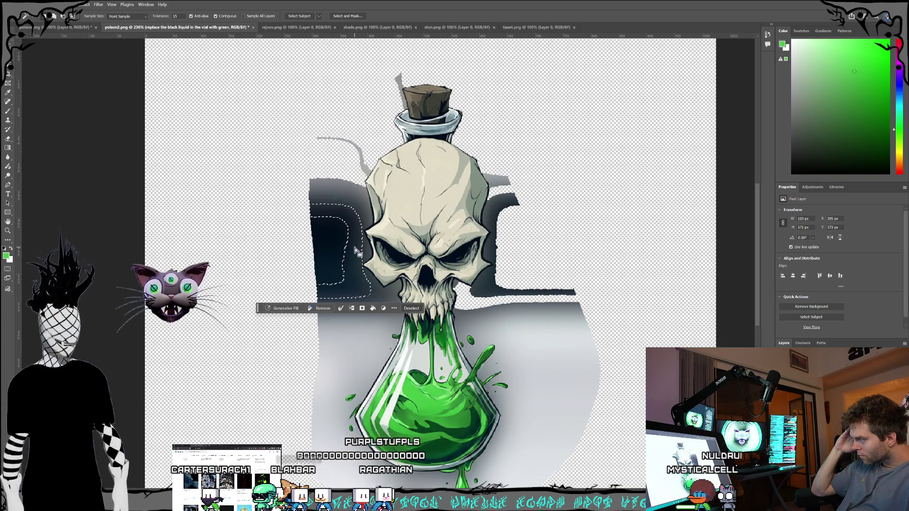
key("Delete")
key("Delete")
left_click(331, 213)
key("Delete")
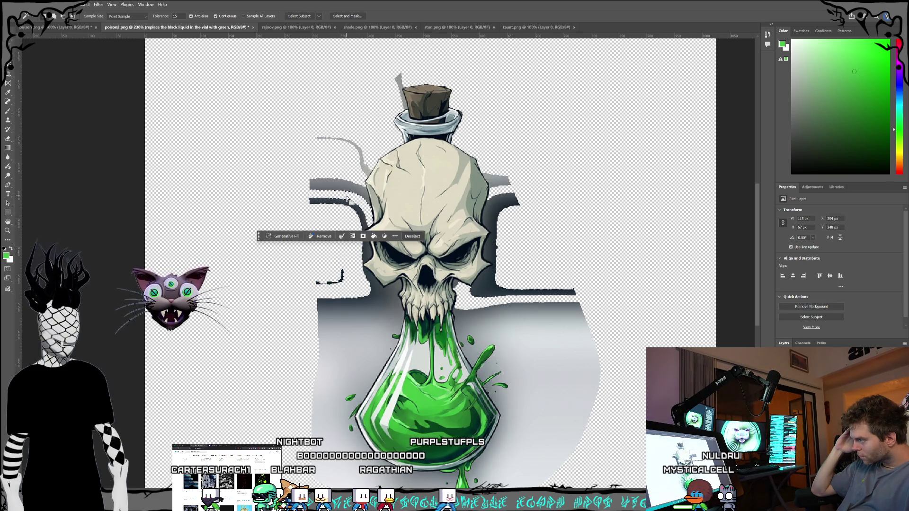
left_click(336, 185)
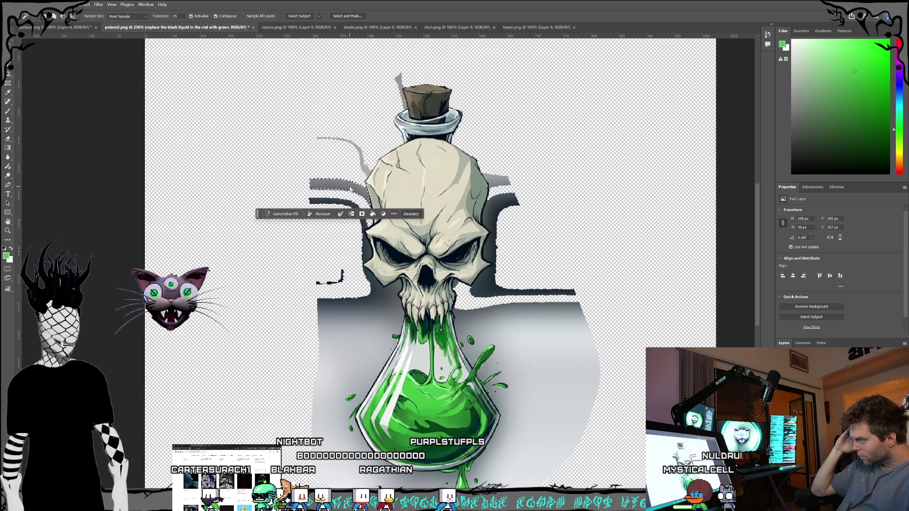
key("Delete")
left_click(367, 255)
left_click(379, 305)
key("Delete")
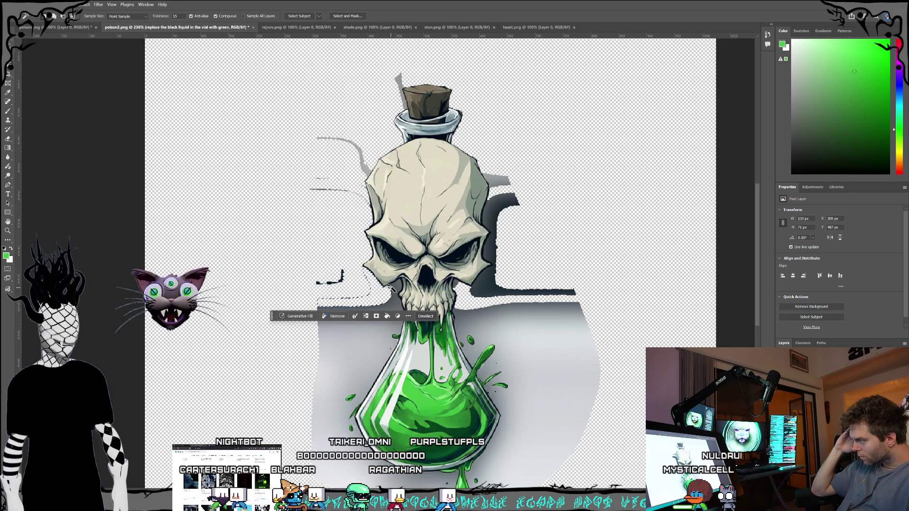
left_click(396, 284)
key("Delete")
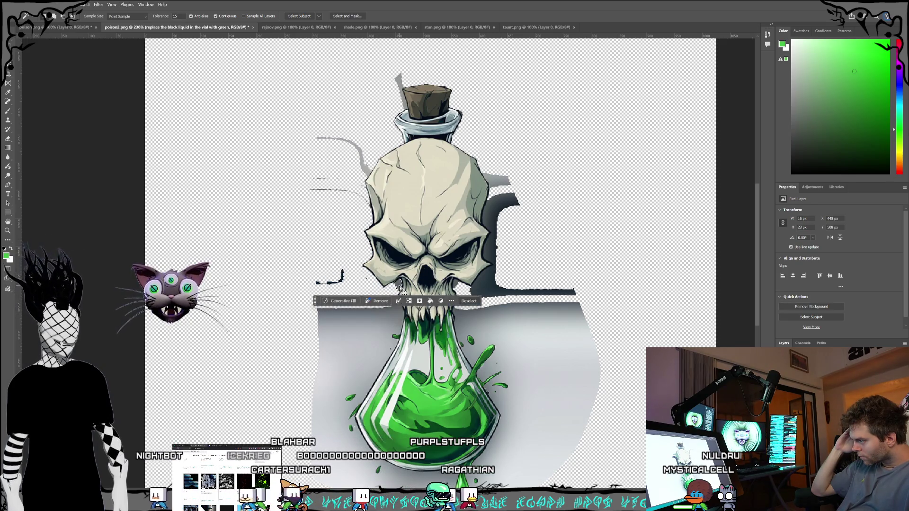
Clear the dark blocks and grey strips right of the skull and vial.
left_click(496, 289)
key("Delete")
left_click(487, 252)
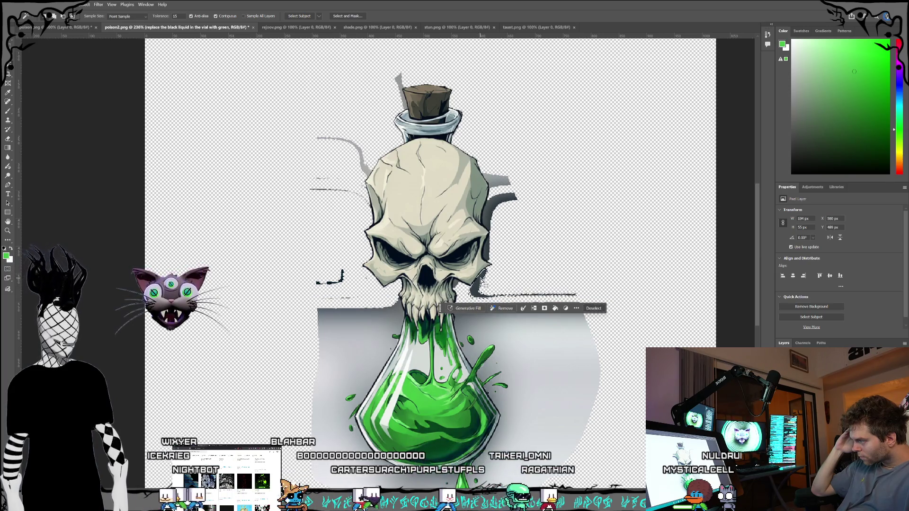
left_click(494, 195)
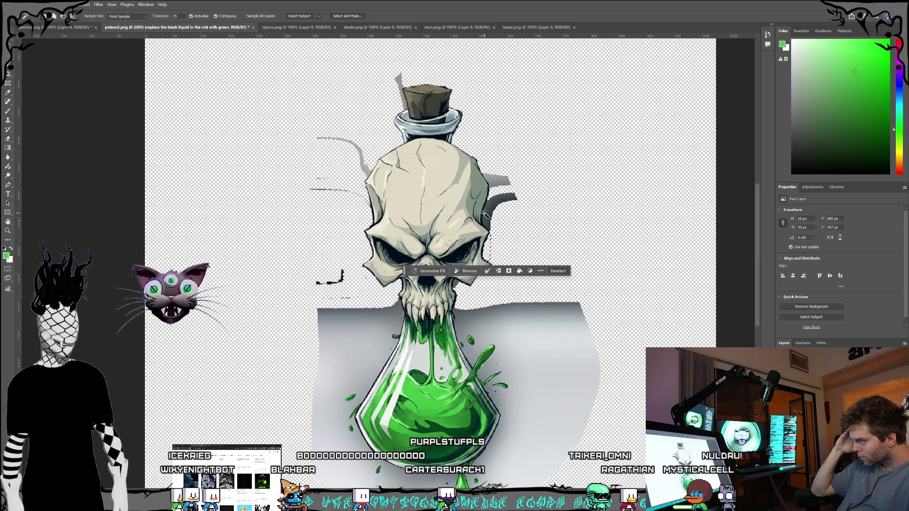
key("Delete")
left_click(490, 179)
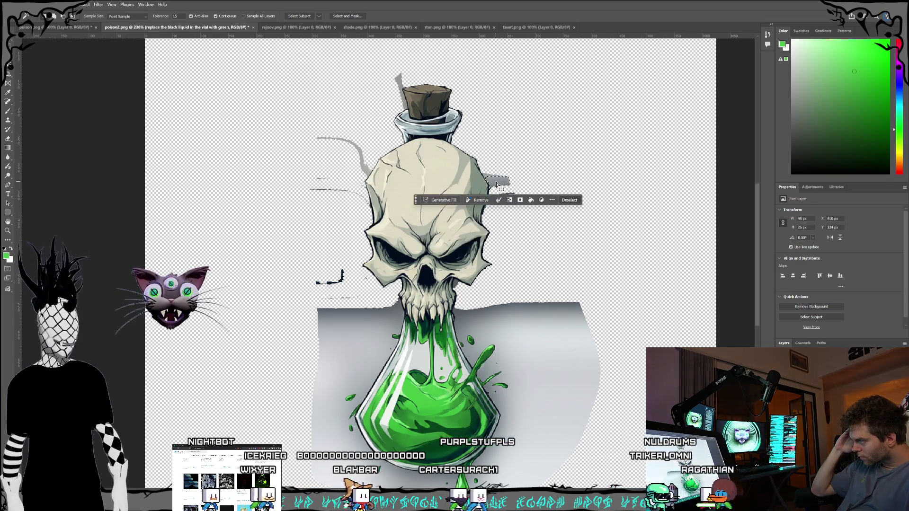
key("Delete")
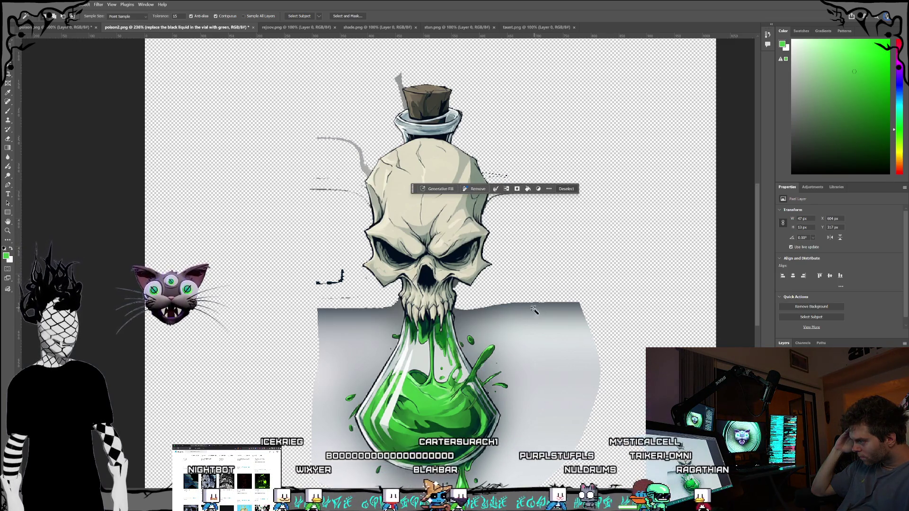
left_click(530, 329)
key("Delete")
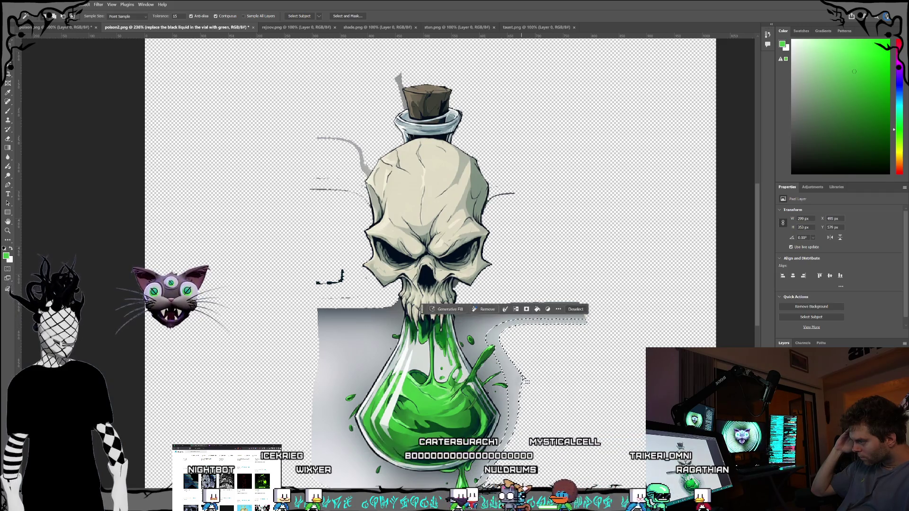
left_click(521, 349)
left_click(497, 331)
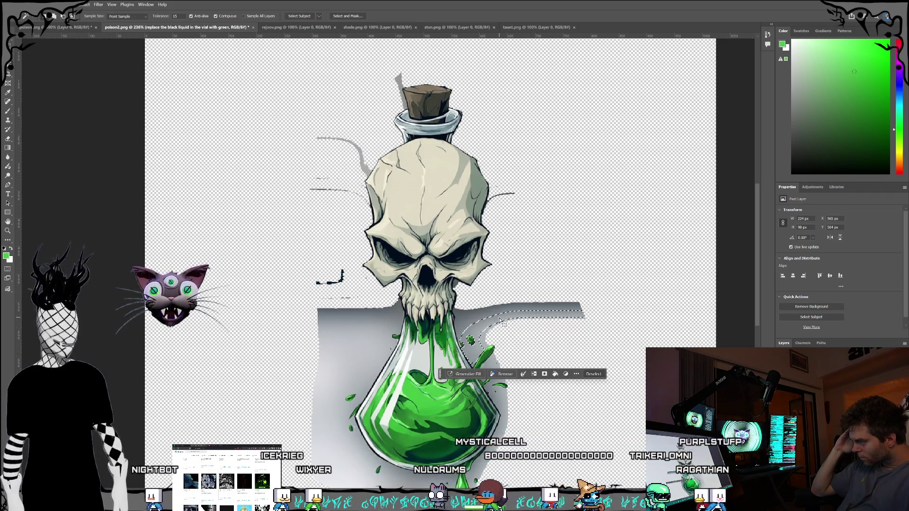
key("Delete")
left_click(479, 320)
key("Delete")
left_click(480, 314)
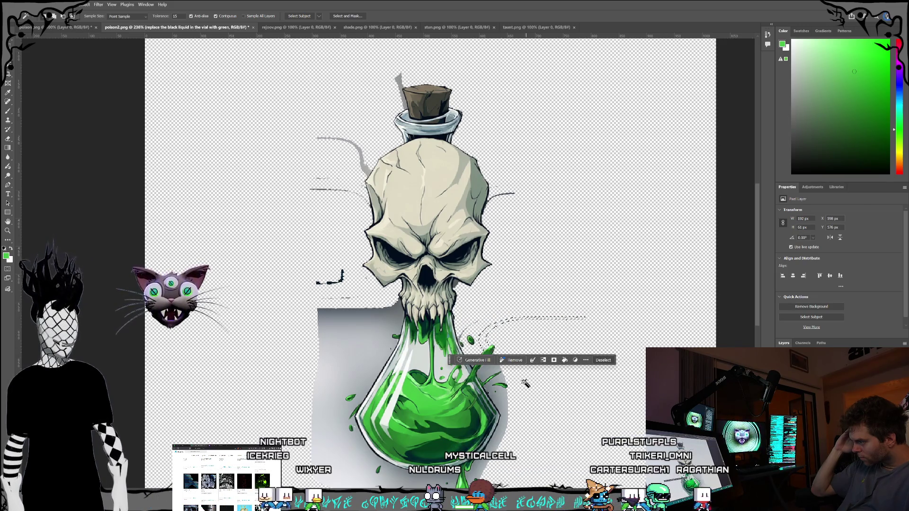
left_click(497, 376)
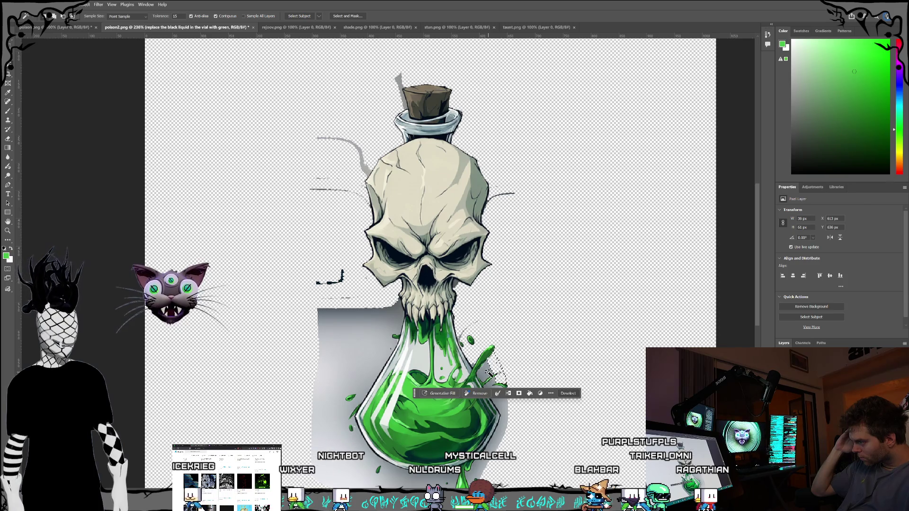
left_click(490, 374)
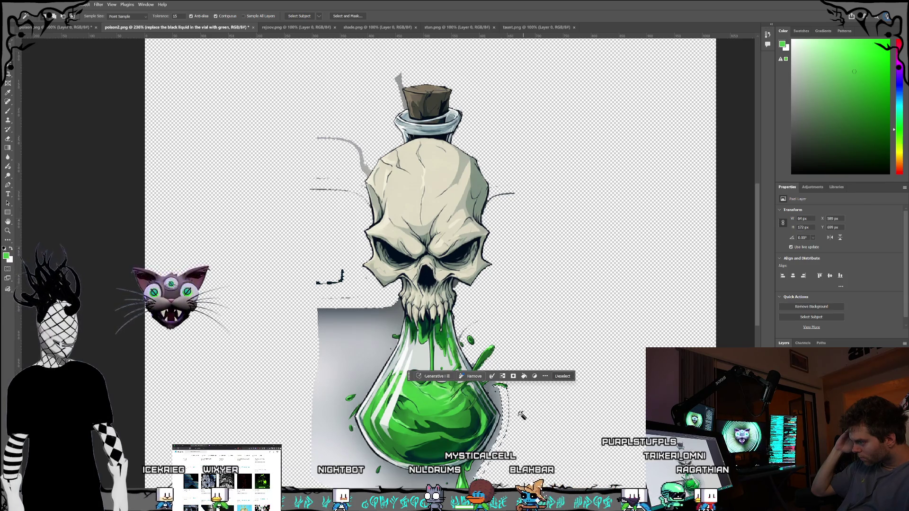
Remove the grey patches left of the vial, below the jaw and along the vial's bottom.
left_click(365, 359)
key("Delete")
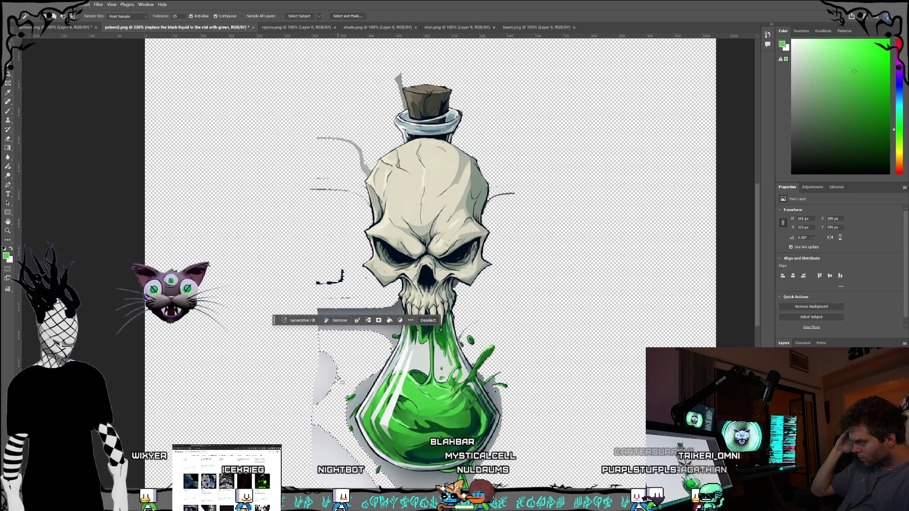
left_click(327, 374)
left_click(366, 320)
key("Delete")
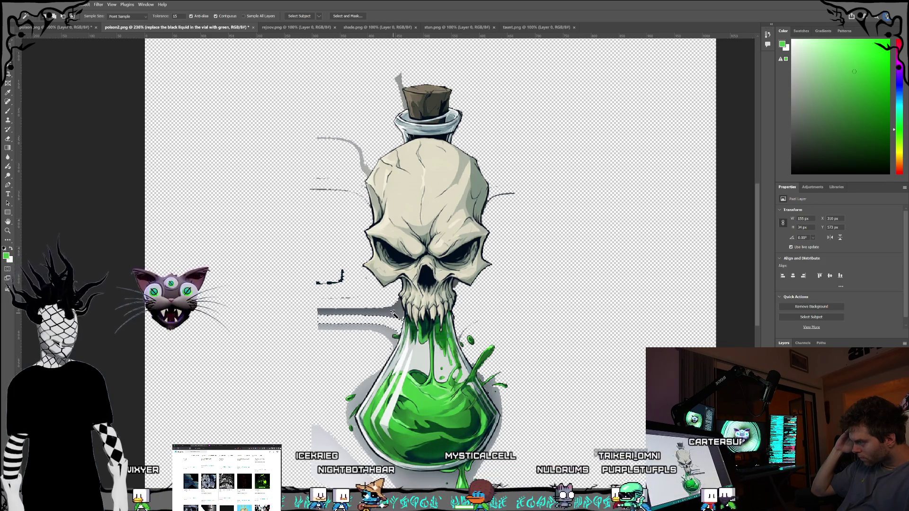
left_click(365, 329)
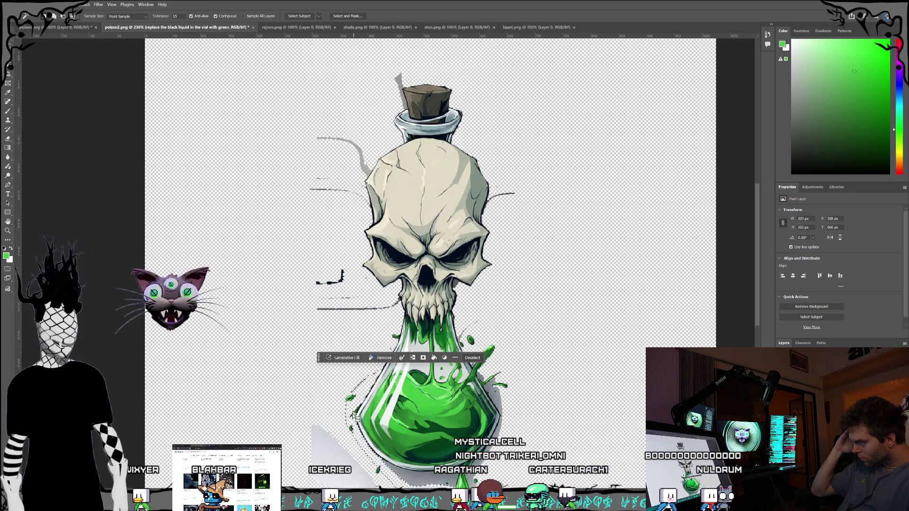
left_click(415, 476)
scroll(416, 476, "down", 3)
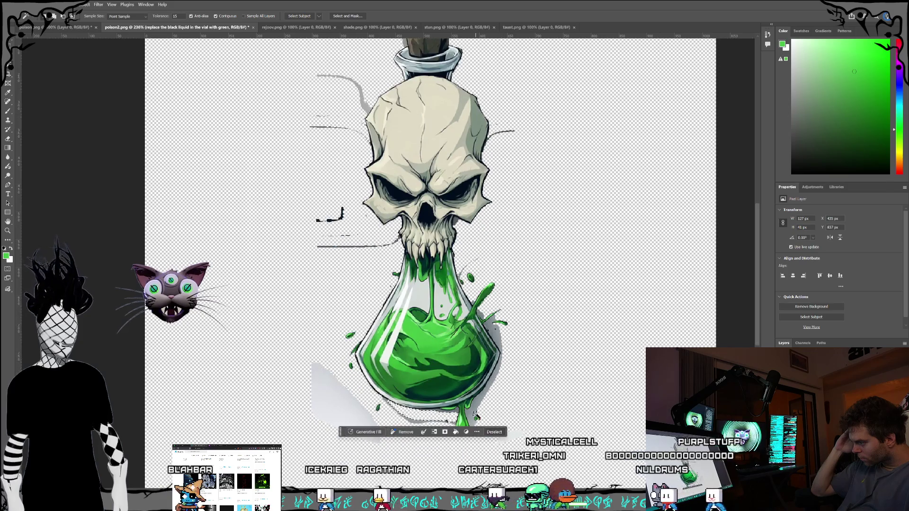
left_click(479, 401)
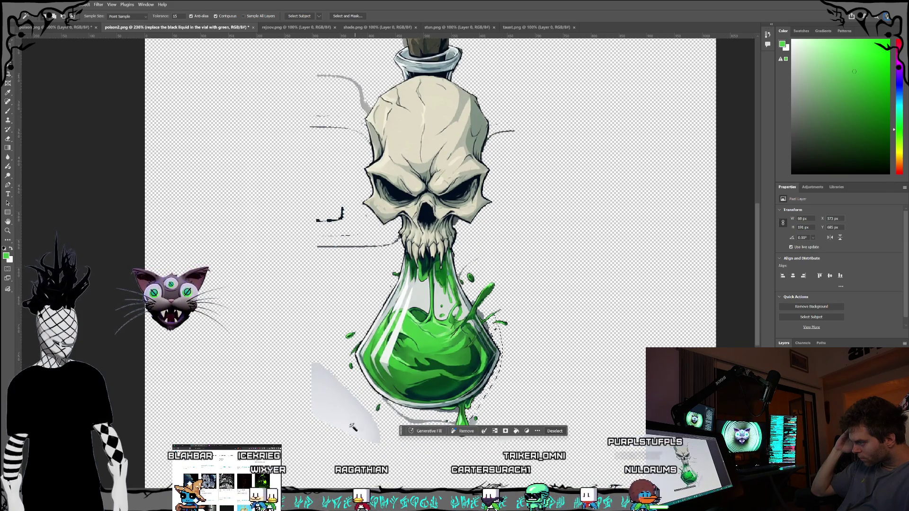
left_click(345, 407)
left_click(413, 421)
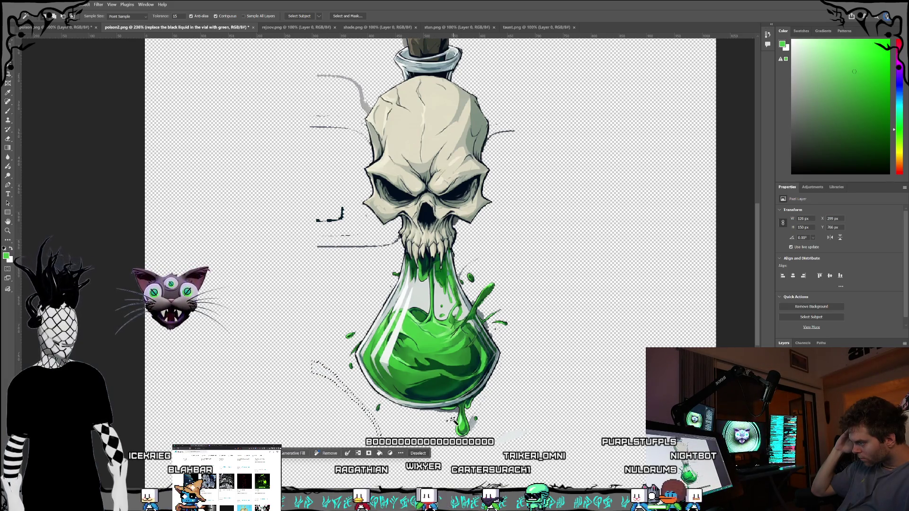
left_click(477, 426)
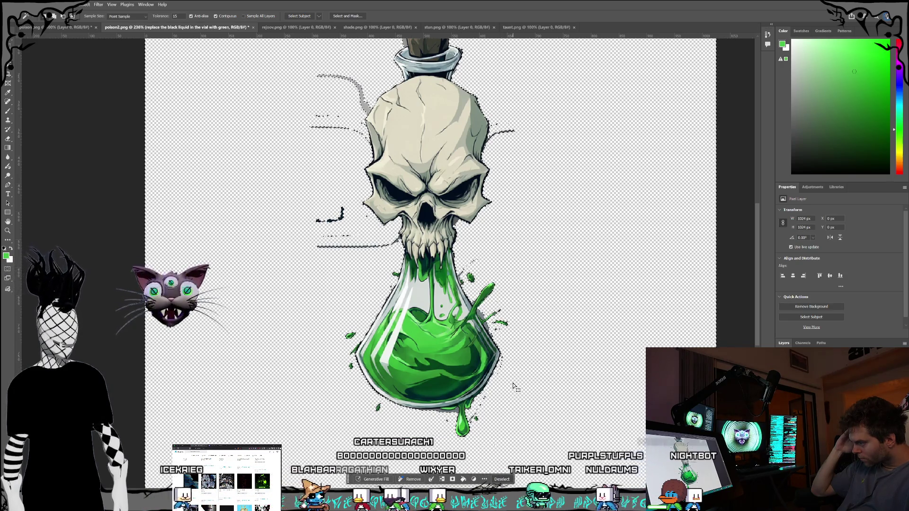
key("Delete")
left_click(481, 316)
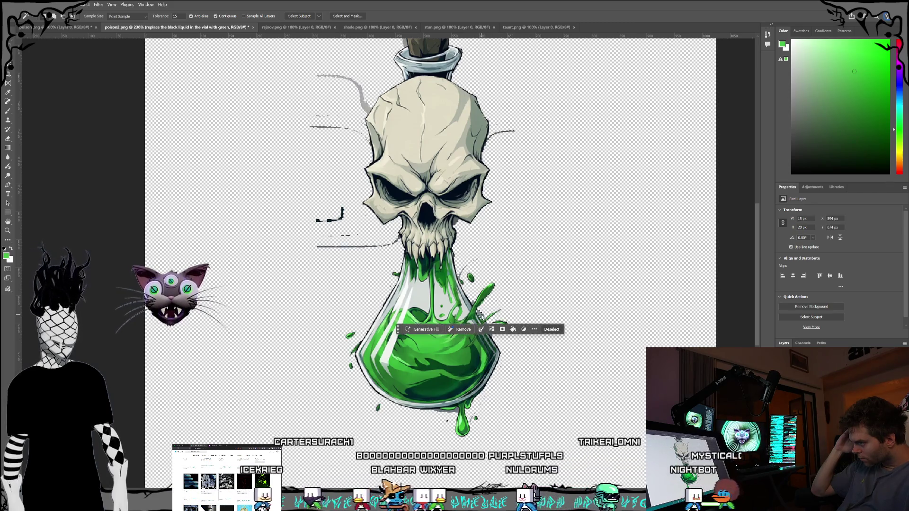
key("ctrl+d")
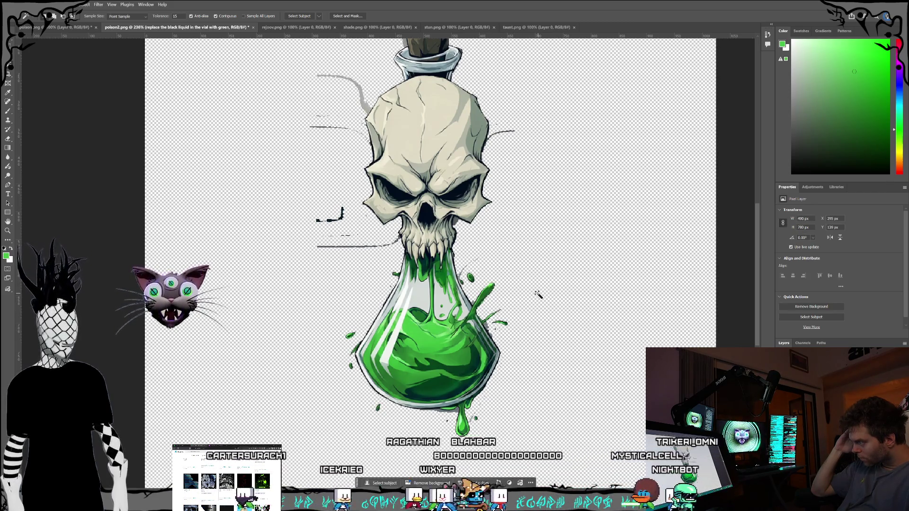
Check the last grey smudges beside the skull, then drop the selection.
left_click(368, 110)
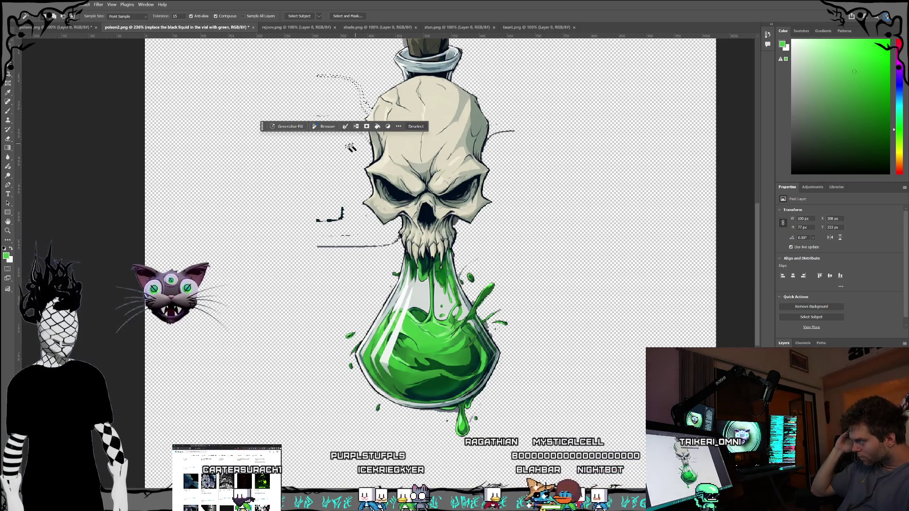
left_click(358, 245)
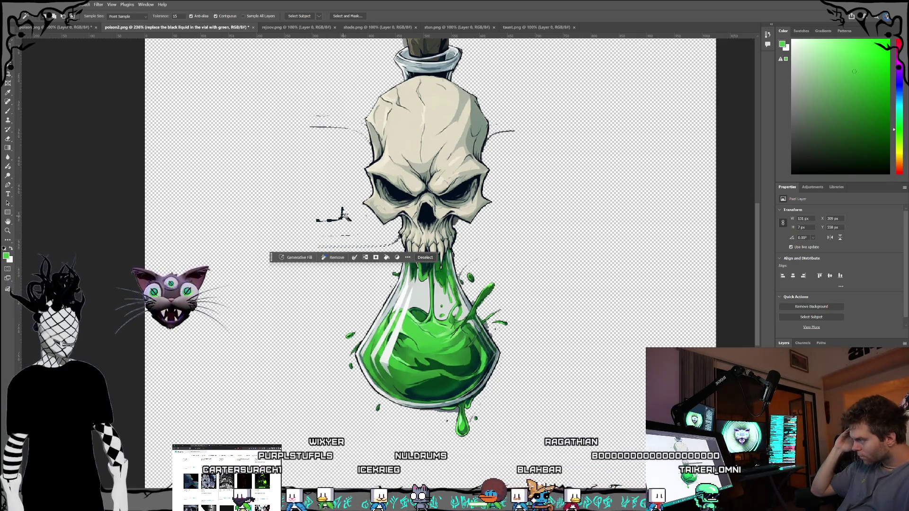
left_click(514, 145)
key("ctrl+d")
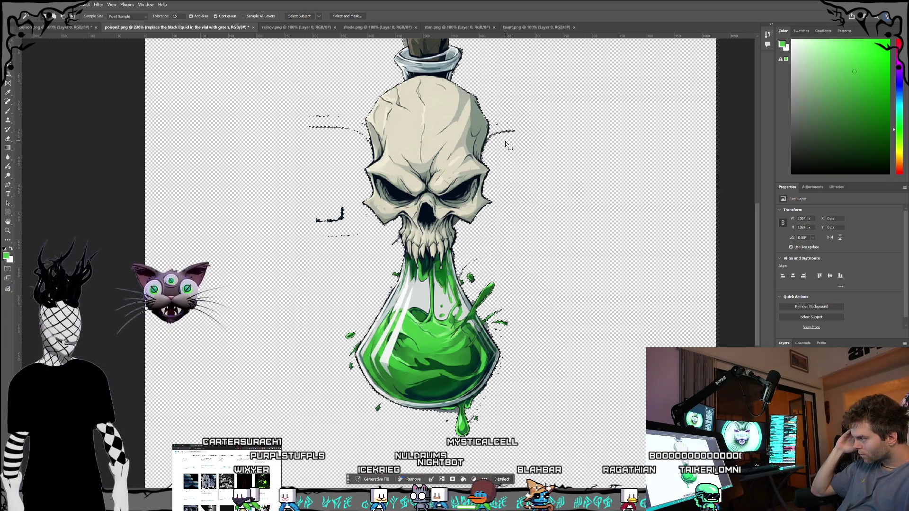
scroll(524, 271, "up", 1)
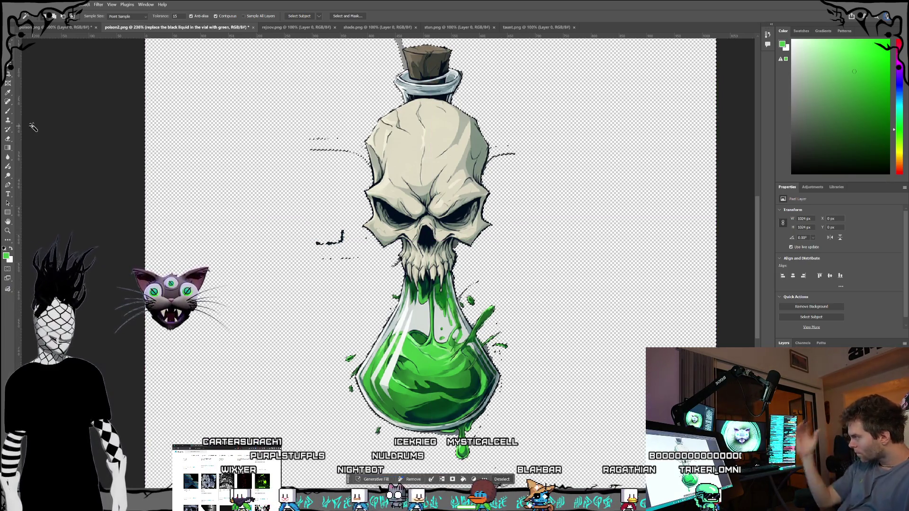
left_click(7, 137)
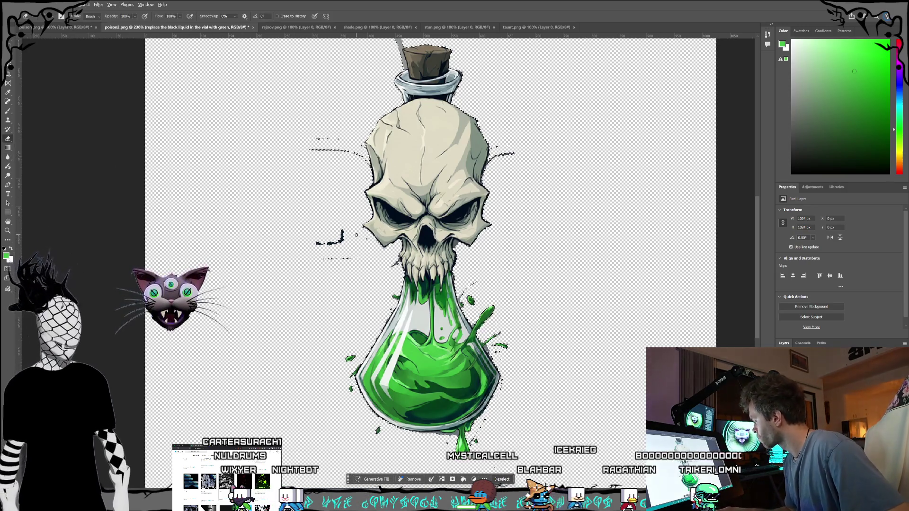
At about 490% zoom, erase the stray dark strokes left and right of the skull.
scroll(355, 235, "up", 4)
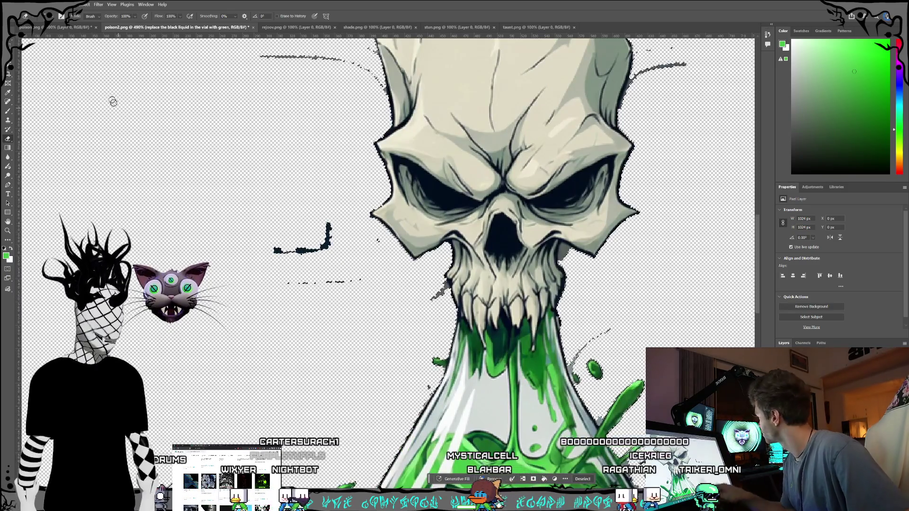
key("ctrl+d")
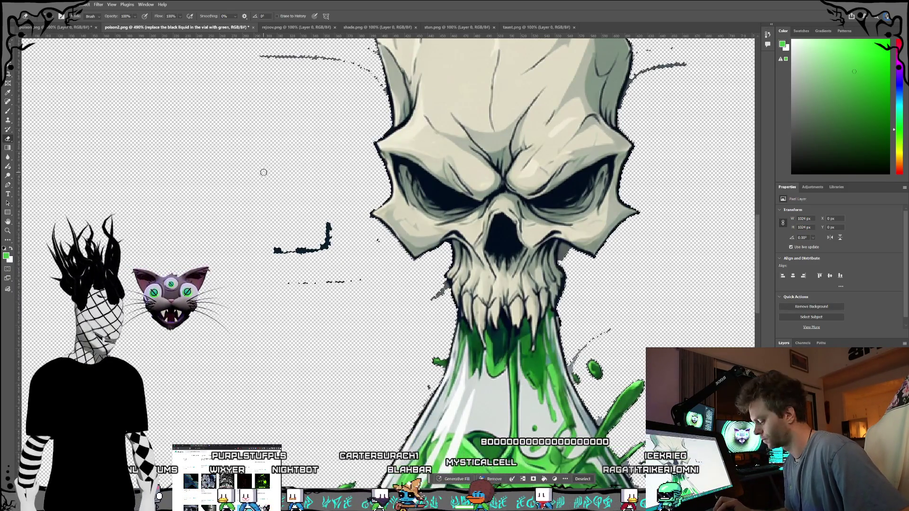
mouse_move(328, 224)
left_mouse_down()
mouse_move(326, 246)
mouse_move(284, 250)
mouse_move(307, 252)
left_mouse_up()
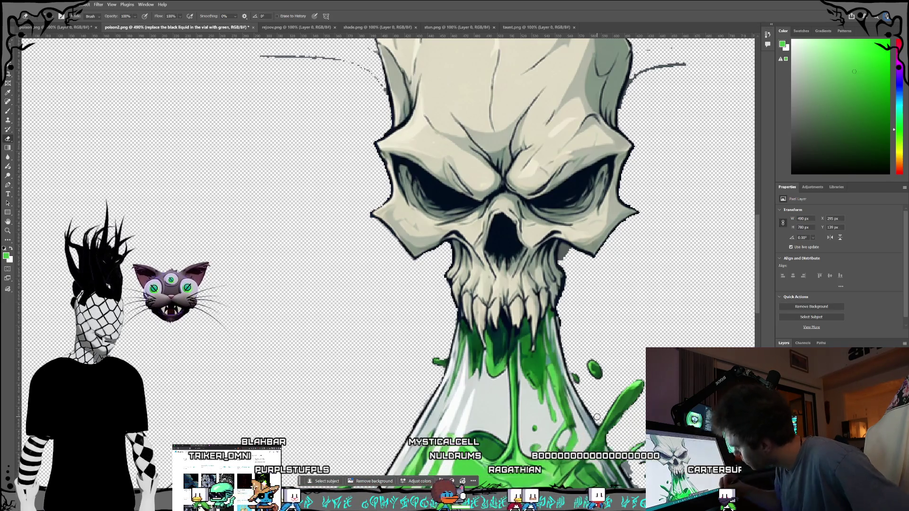
scroll(622, 358, "up", 5)
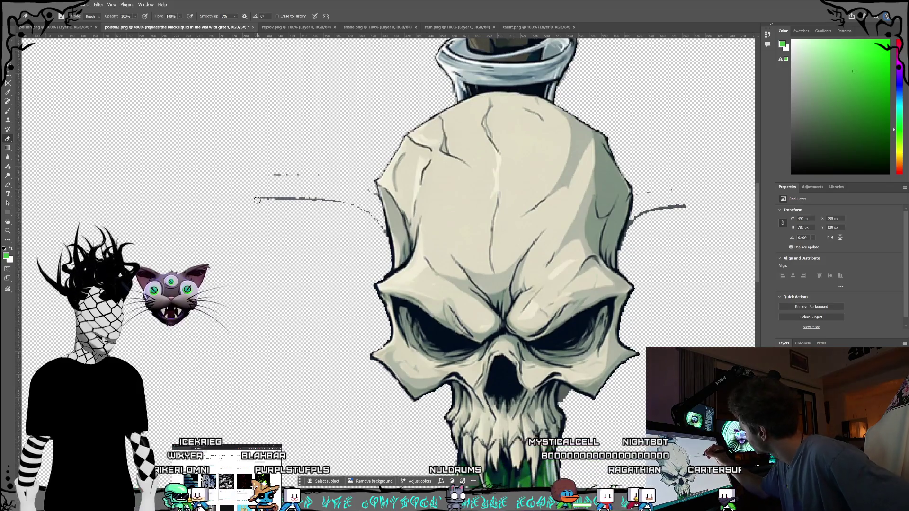
mouse_move(268, 197)
left_mouse_down()
mouse_move(262, 176)
mouse_move(319, 176)
mouse_move(361, 190)
left_mouse_up()
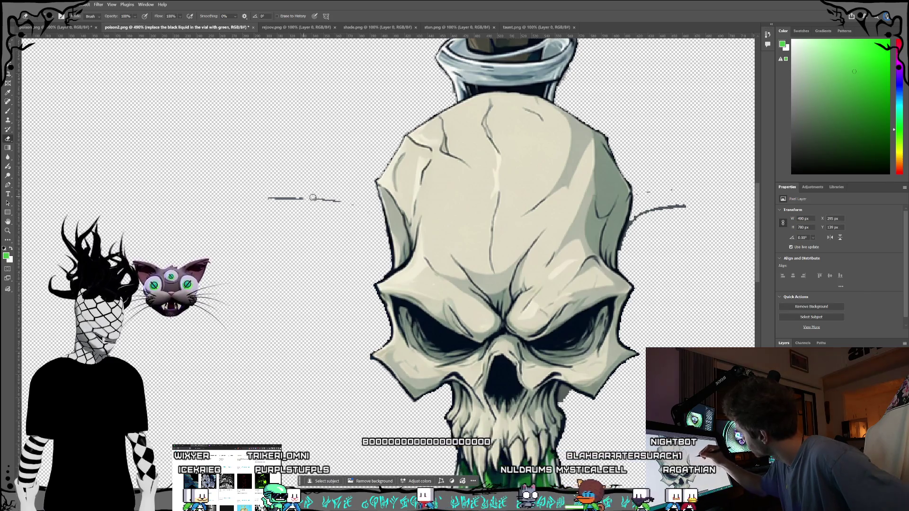
left_click_drag(319, 198, 273, 198)
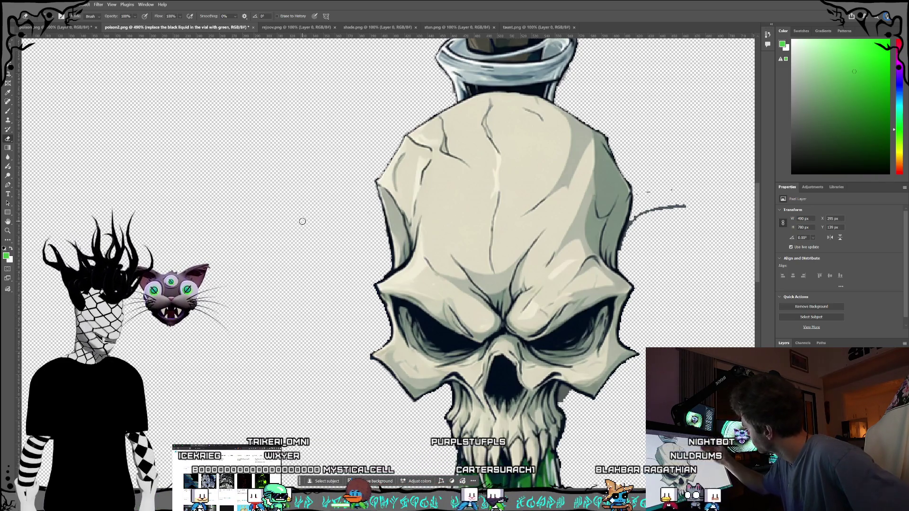
mouse_move(690, 204)
left_mouse_down()
mouse_move(674, 208)
mouse_move(638, 192)
left_mouse_up()
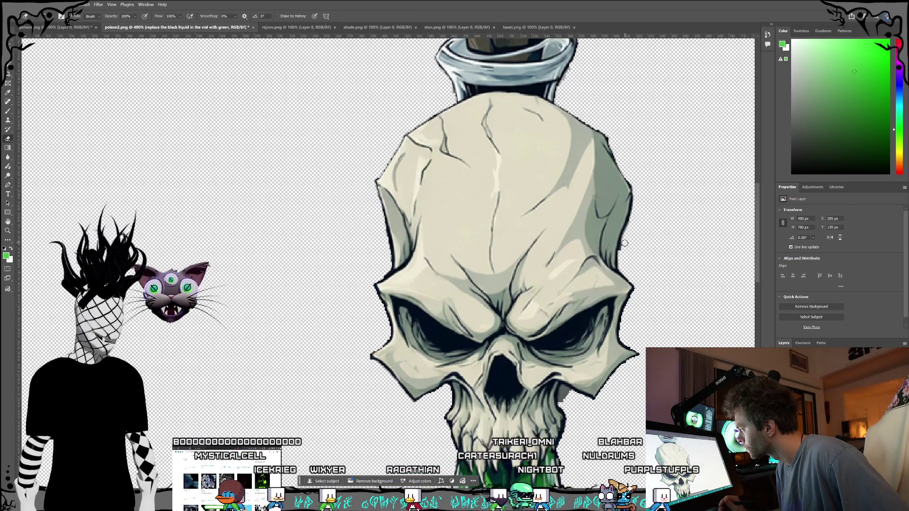
scroll(681, 253, "down", 5)
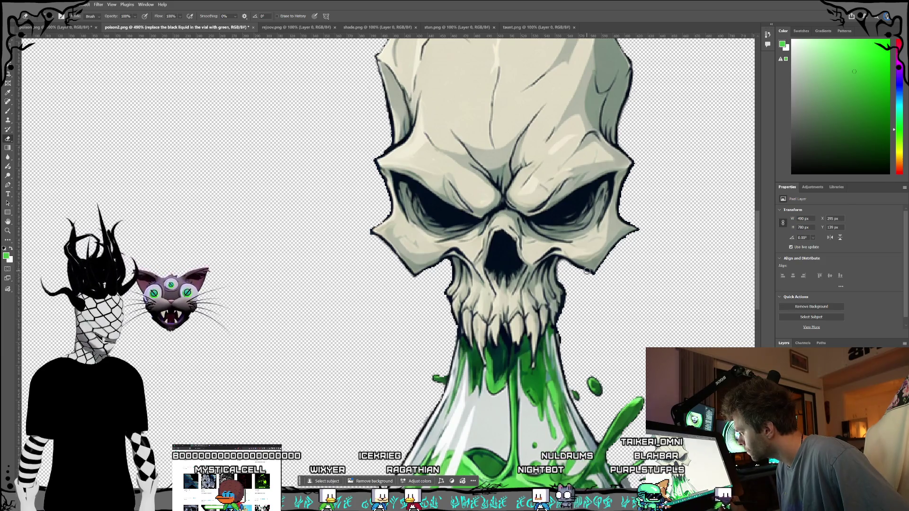
scroll(616, 290, "down", 8)
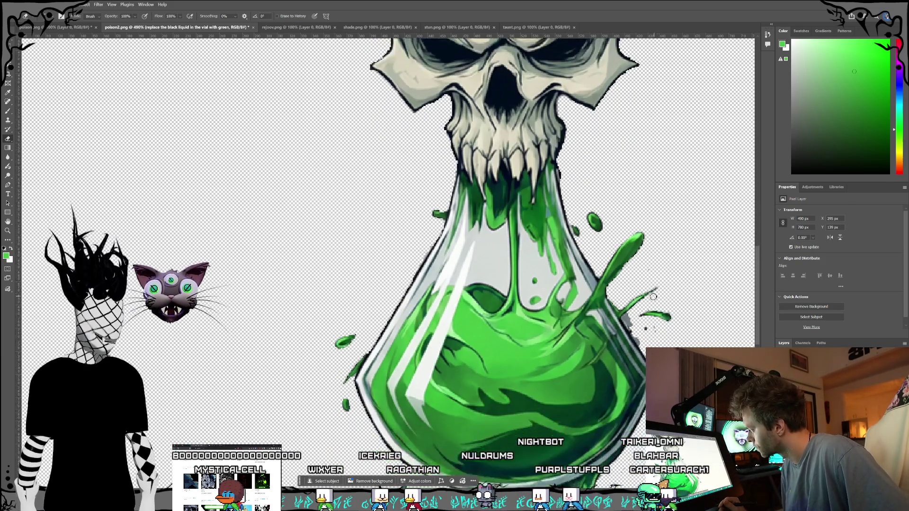
scroll(642, 277, "down", 2)
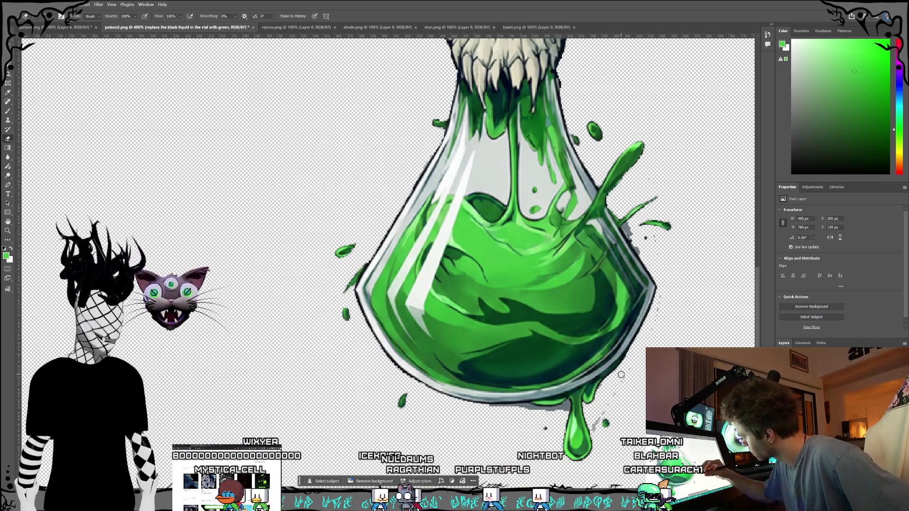
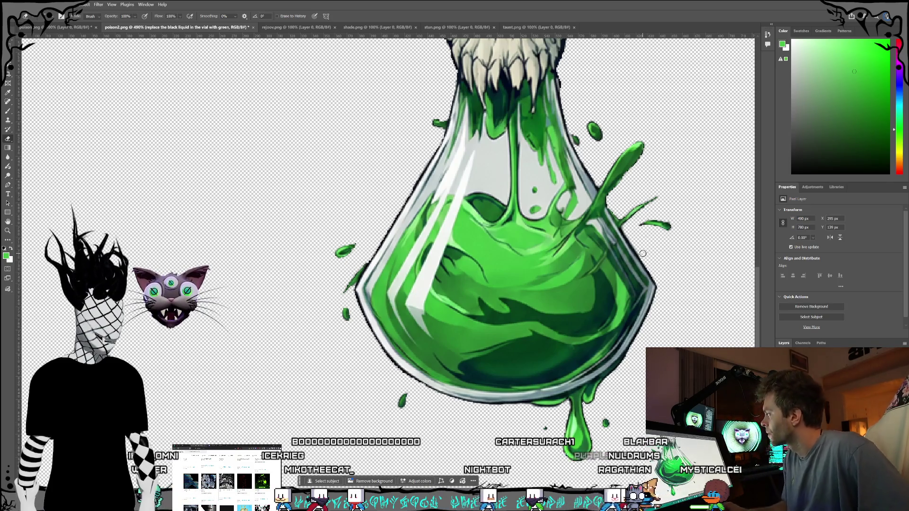
Erase the grey smudges above and left of the vial's cork, then sample the dark outline colour.
scroll(630, 303, "down", 3)
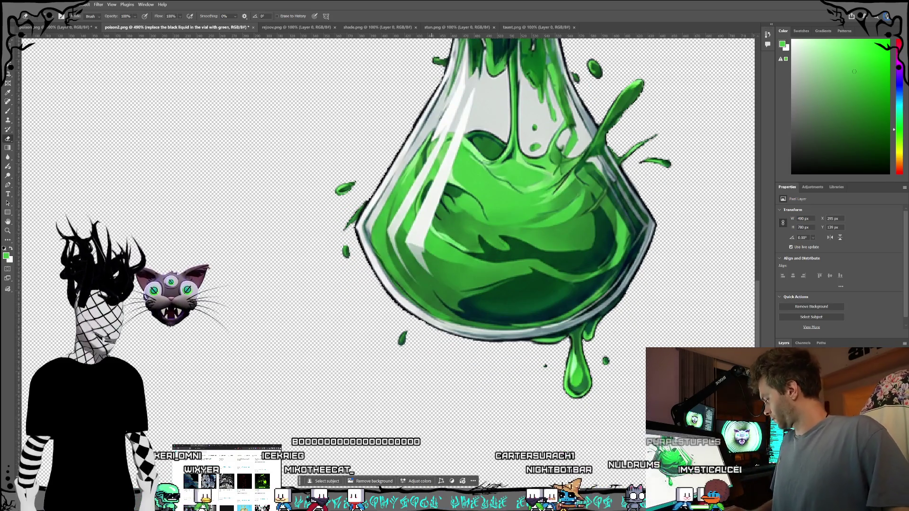
scroll(512, 356, "down", 5)
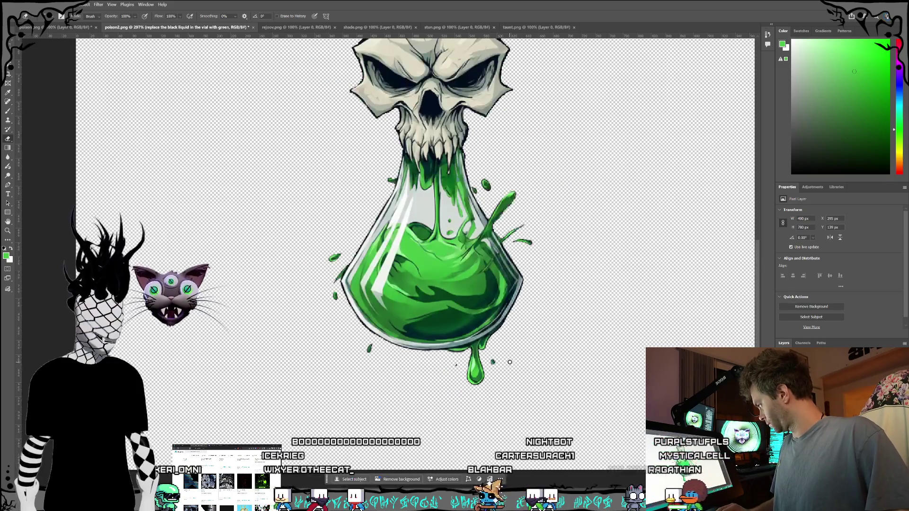
scroll(512, 356, "up", 10)
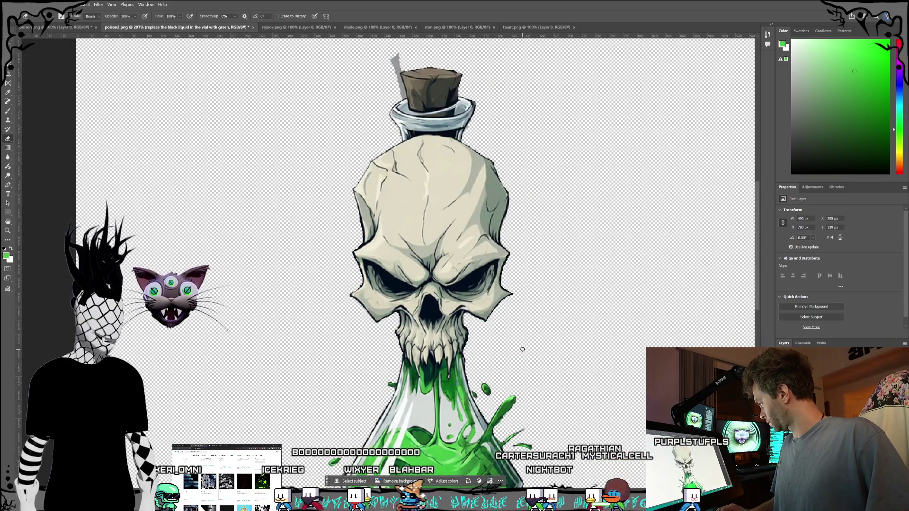
scroll(524, 348, "up", 2)
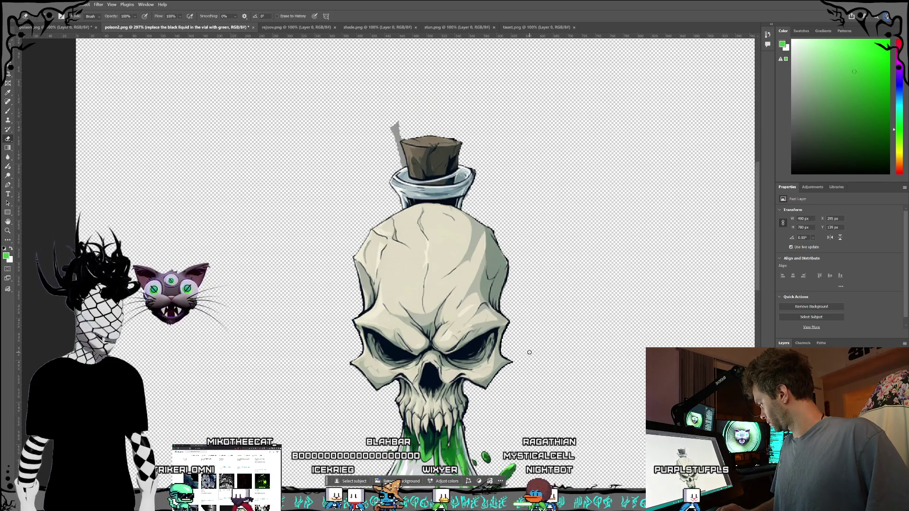
scroll(529, 352, "down", 2)
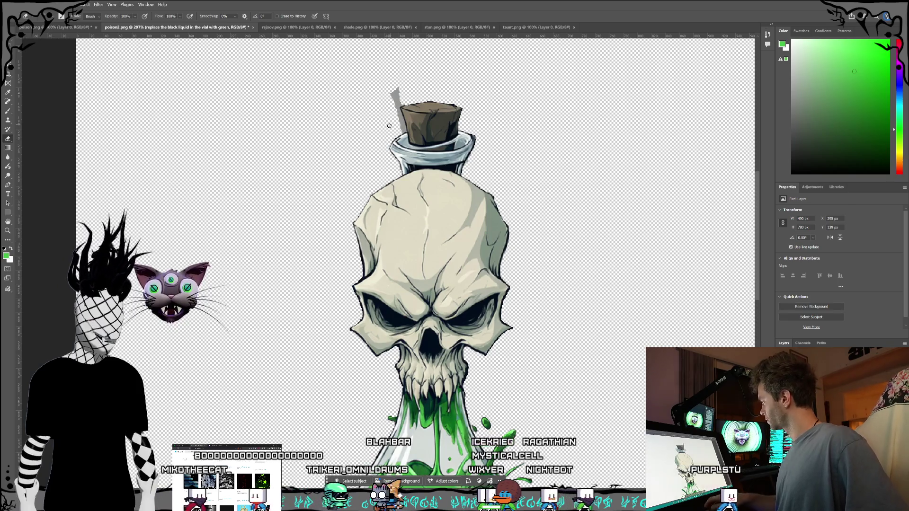
scroll(397, 140, "up", 5)
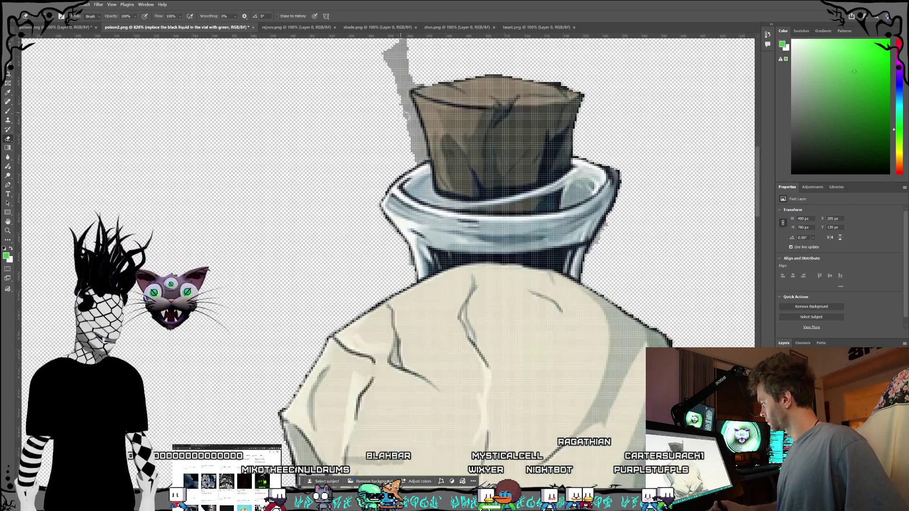
mouse_move(405, 92)
left_mouse_down()
mouse_move(384, 109)
mouse_move(399, 113)
left_mouse_up()
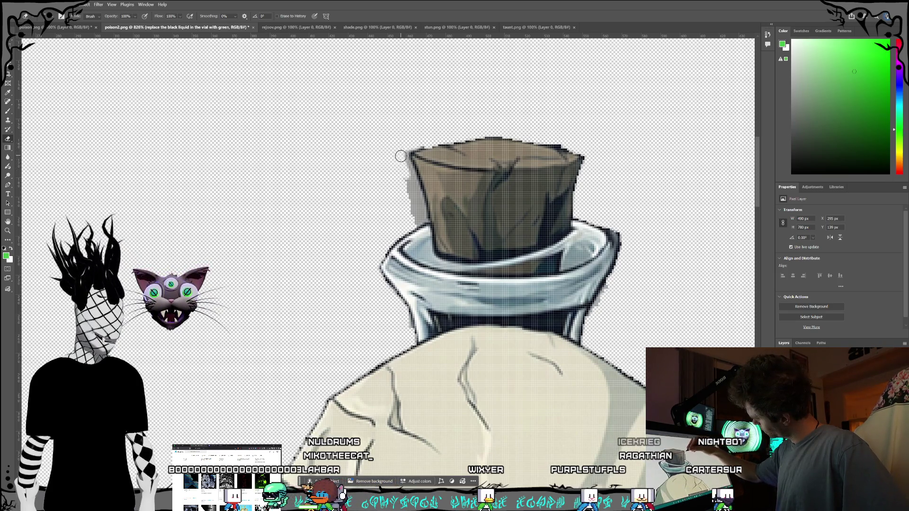
left_click_drag(409, 175, 423, 216)
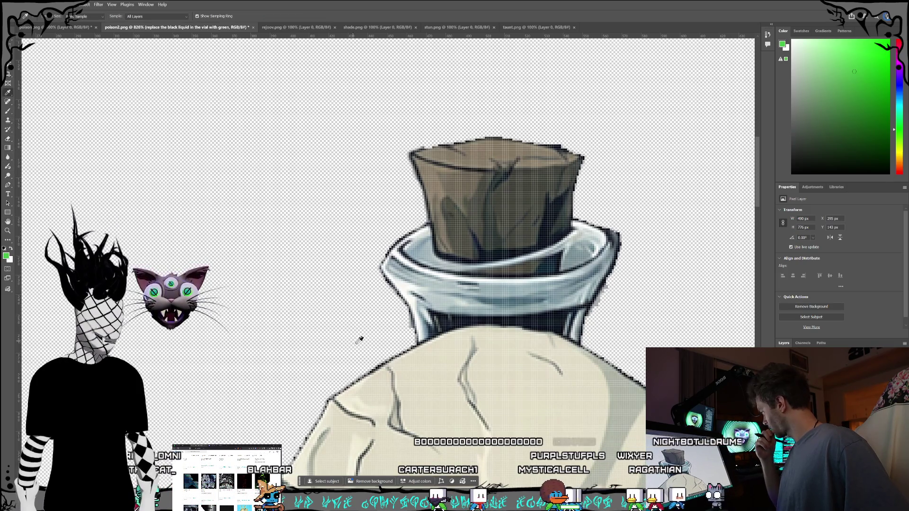
left_click(450, 322)
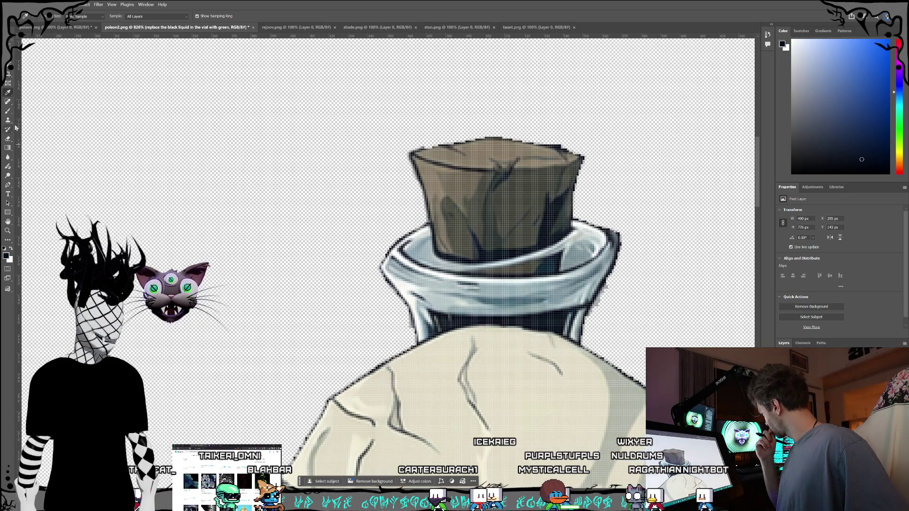
Switch to the Brush and zoom in on the vial neck to paint the dark navy outline.
left_click(8, 112)
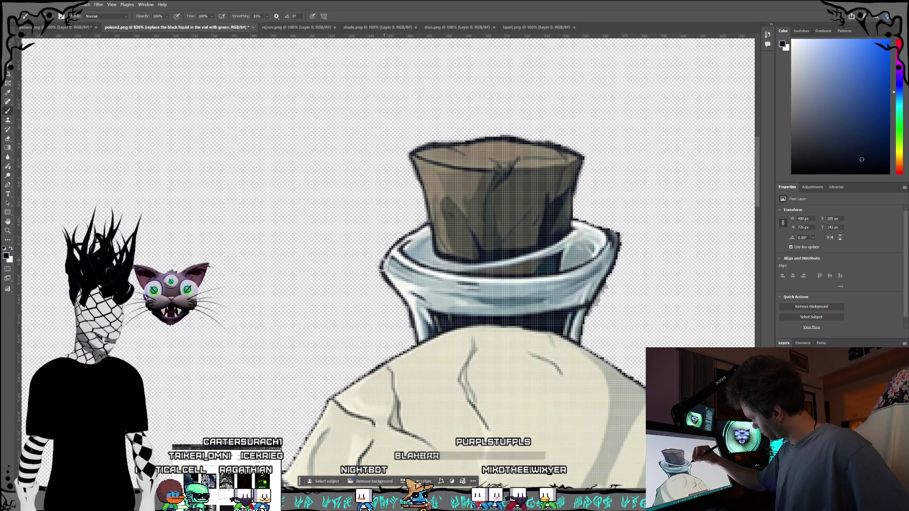
scroll(374, 275, "down", 5)
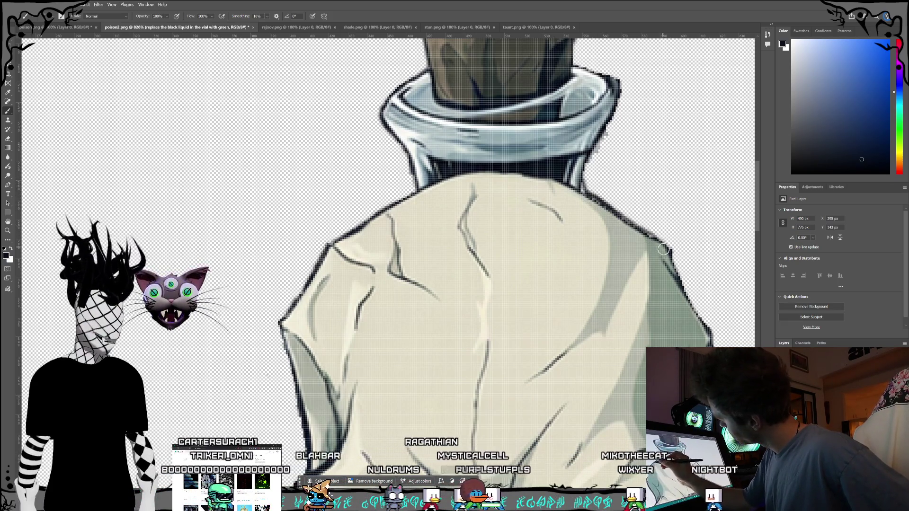
scroll(663, 249, "down", 5)
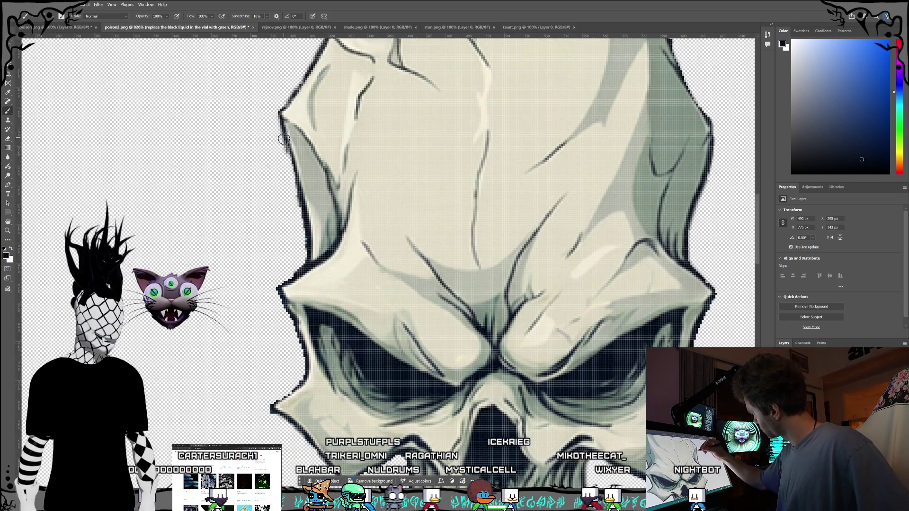
Touch up the dark outline along the vial's neck, rim and skull edges at high zoom.
scroll(260, 250, "down", 2)
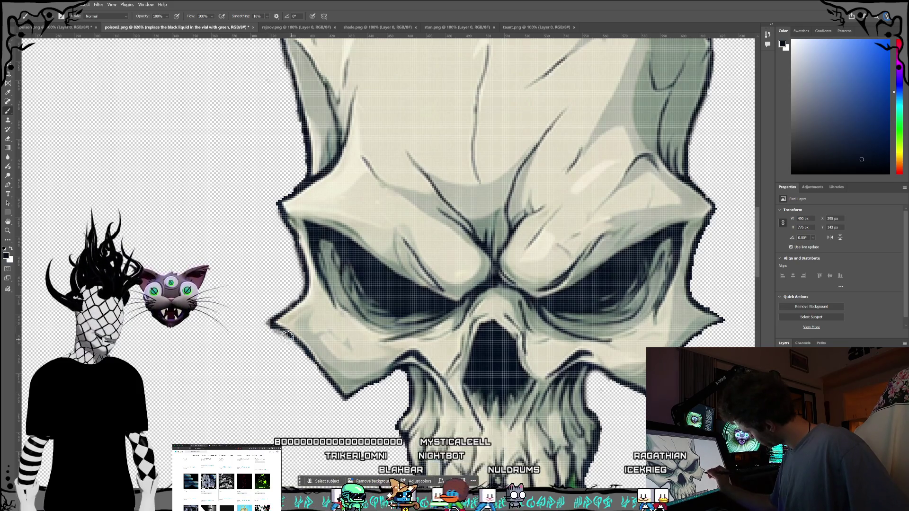
scroll(380, 366, "down", 3)
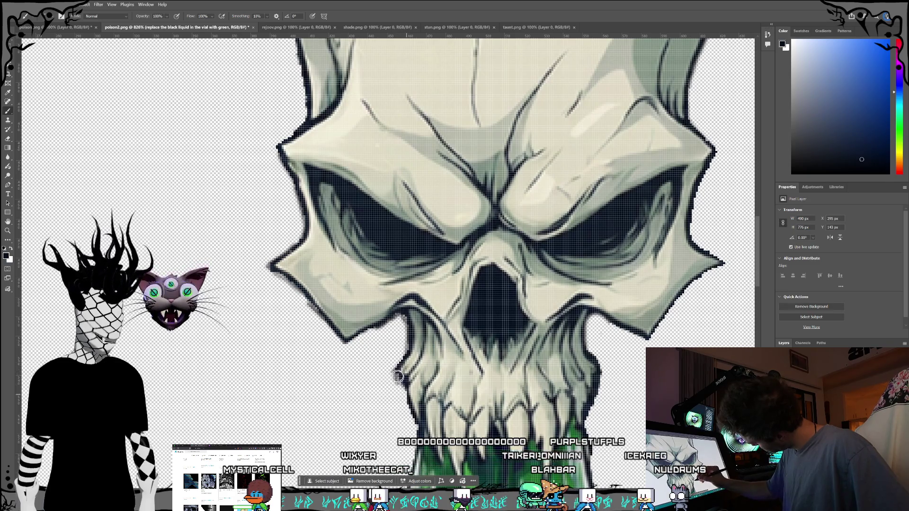
scroll(411, 403, "down", 5)
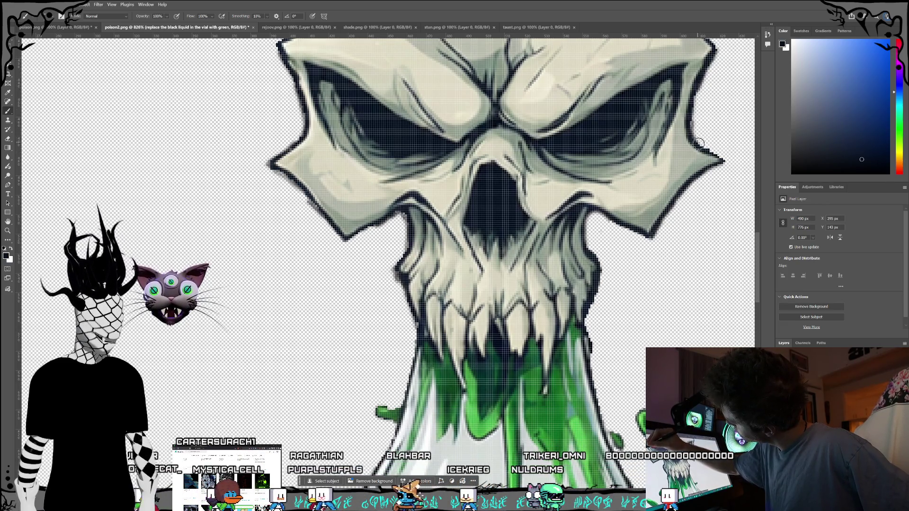
scroll(639, 308, "down", 5)
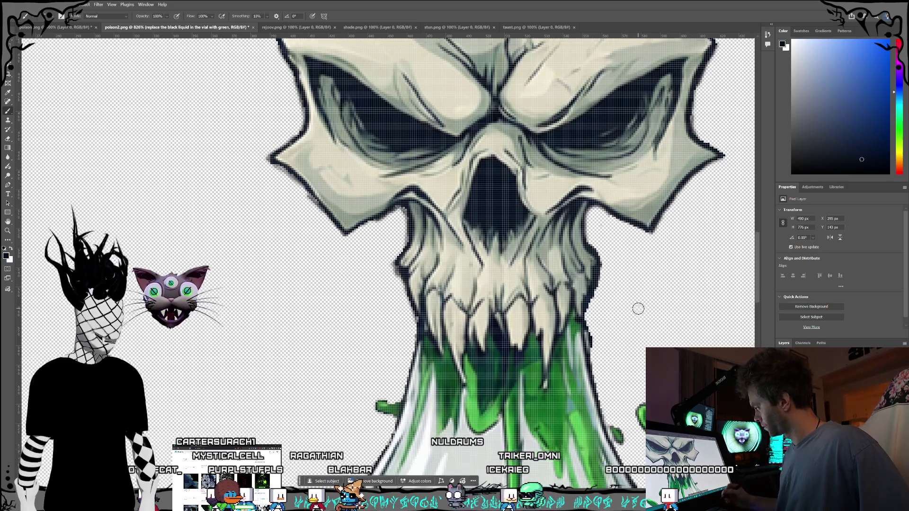
scroll(609, 283, "down", 2)
scroll(589, 282, "up", 4)
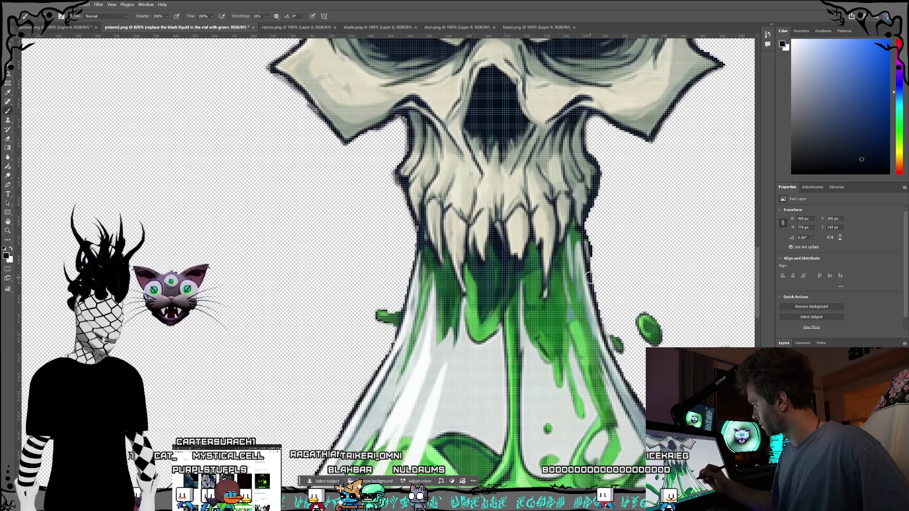
scroll(593, 277, "down", 10)
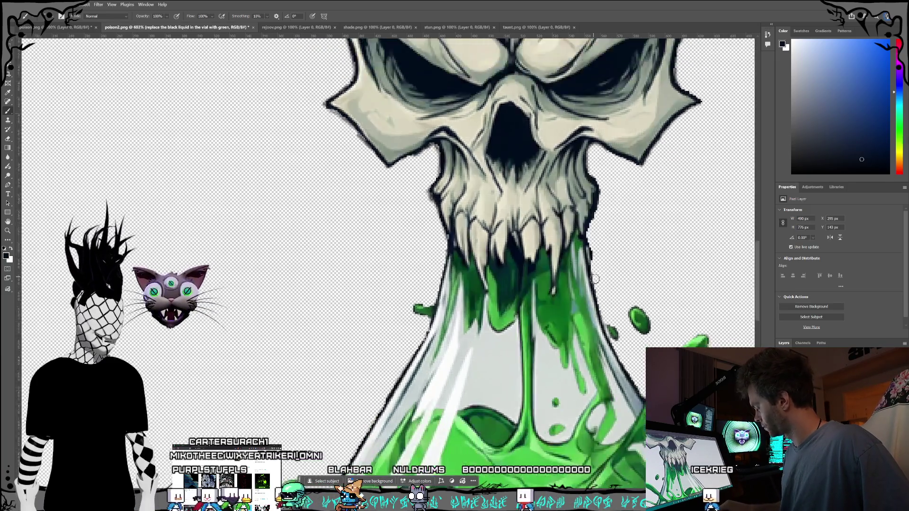
scroll(639, 95, "up", 8)
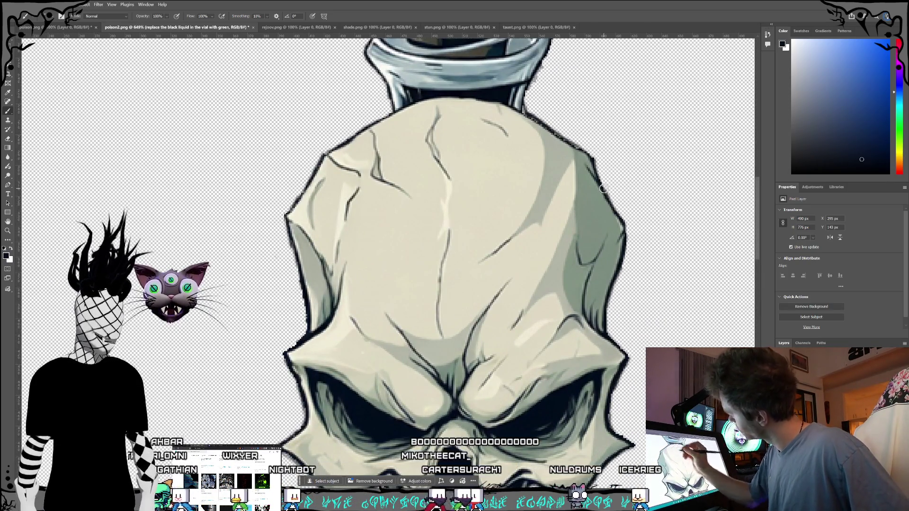
scroll(665, 322, "down", 4)
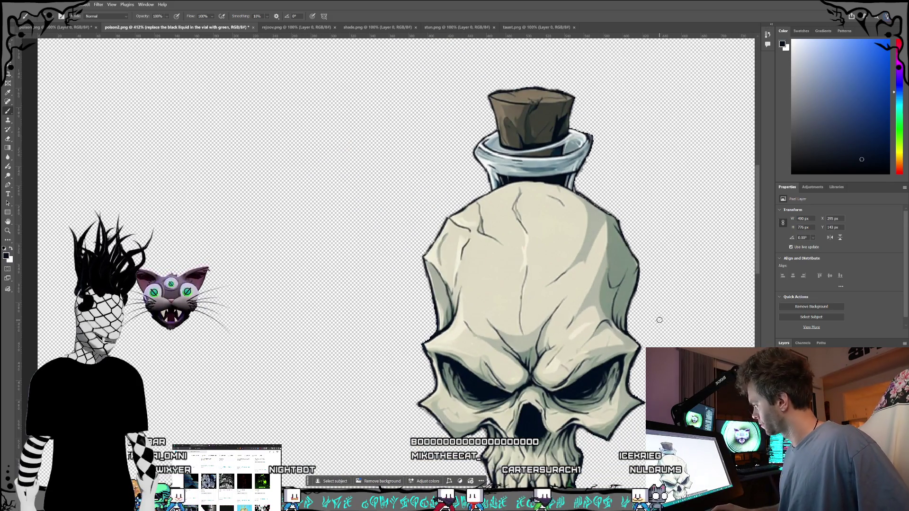
scroll(601, 244, "up", 7)
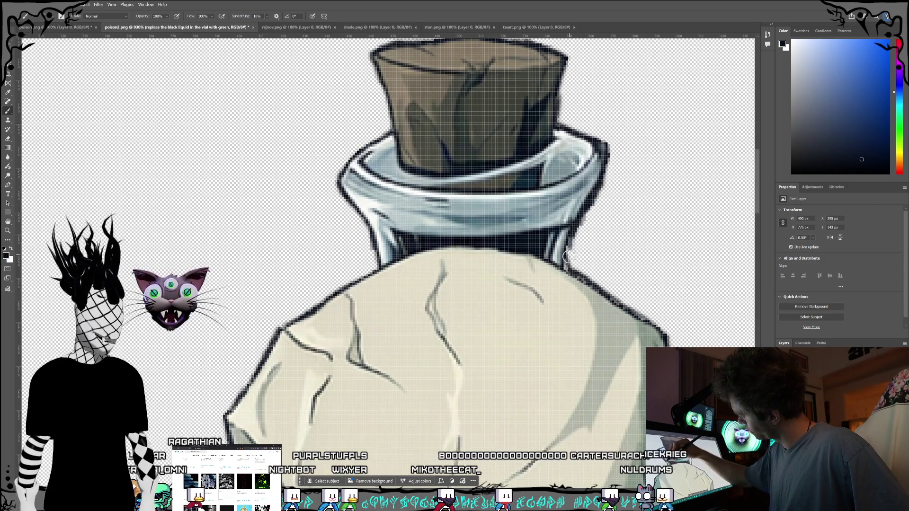
scroll(572, 252, "down", 8)
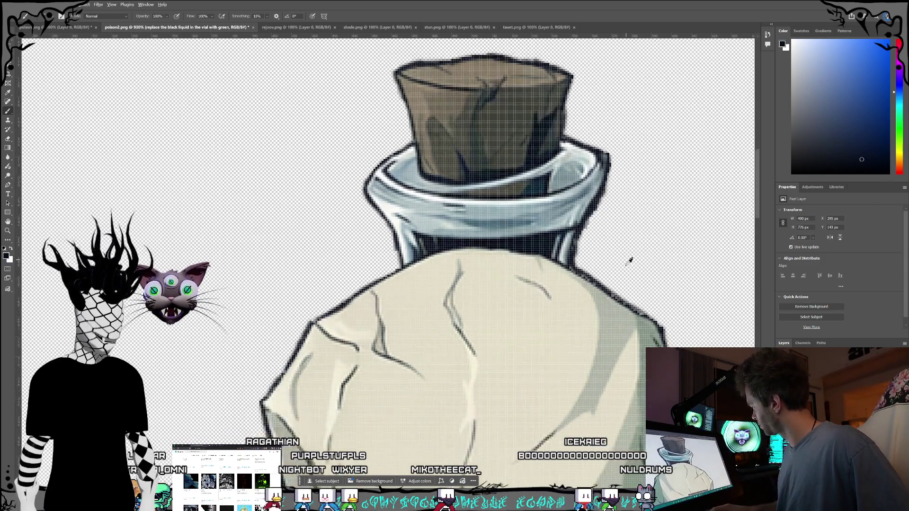
scroll(645, 296, "down", 5)
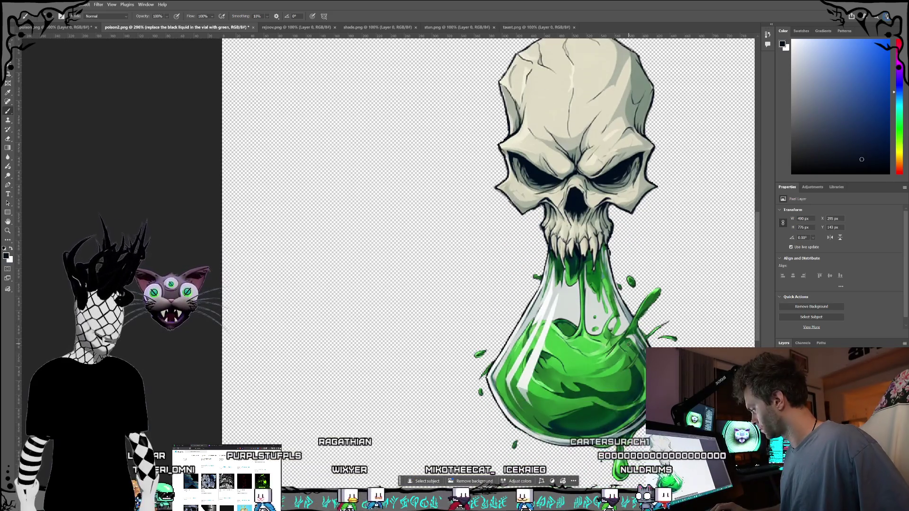
Save poison2.png and close it, then close poison.png without saving.
key("ctrl+s")
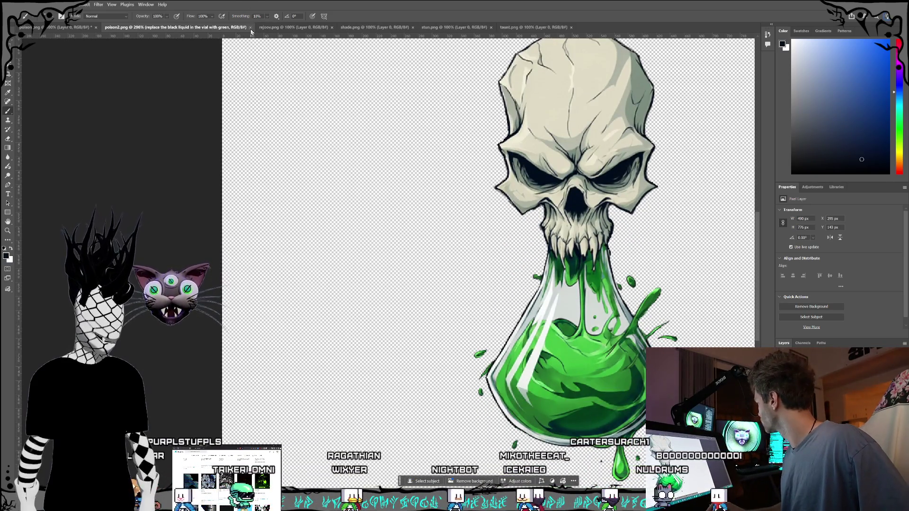
left_click(275, 27)
key("ctrl+w")
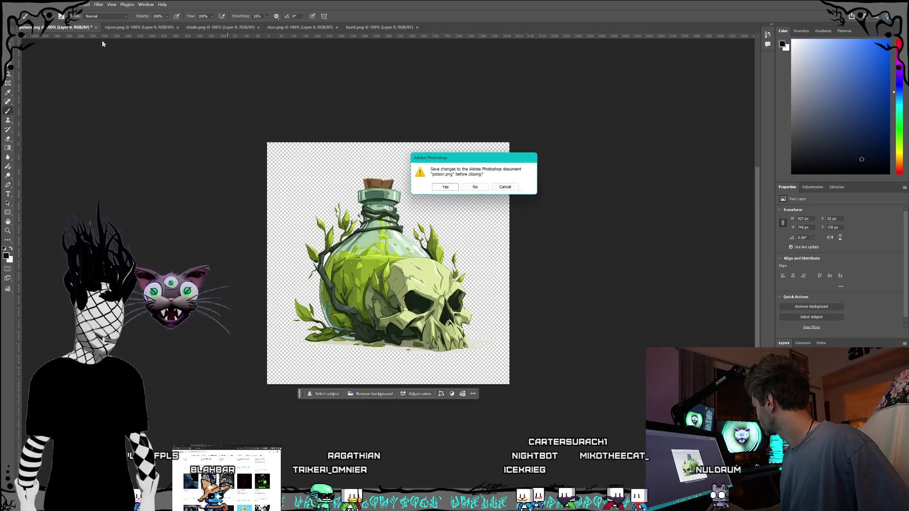
left_click(476, 187)
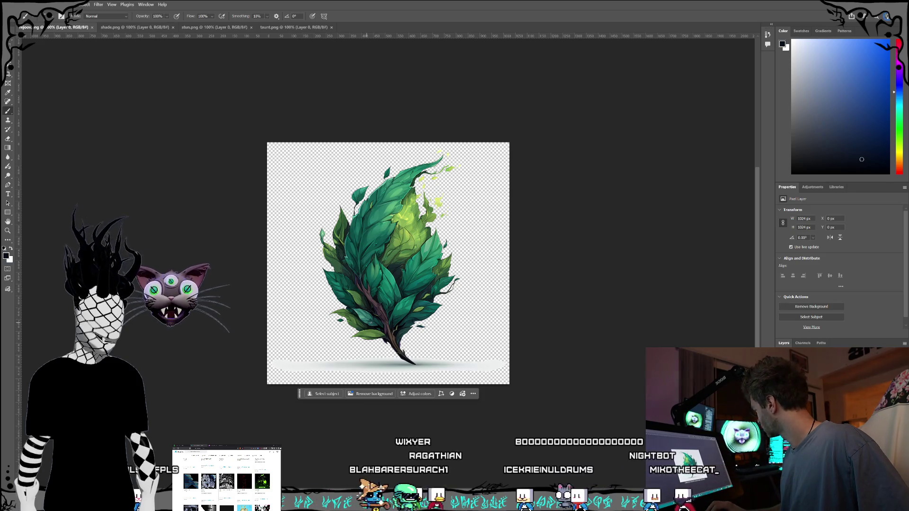
Select the Lasso tool and bring the Bandcamp collection window to the front.
scroll(390, 341, "up", 3)
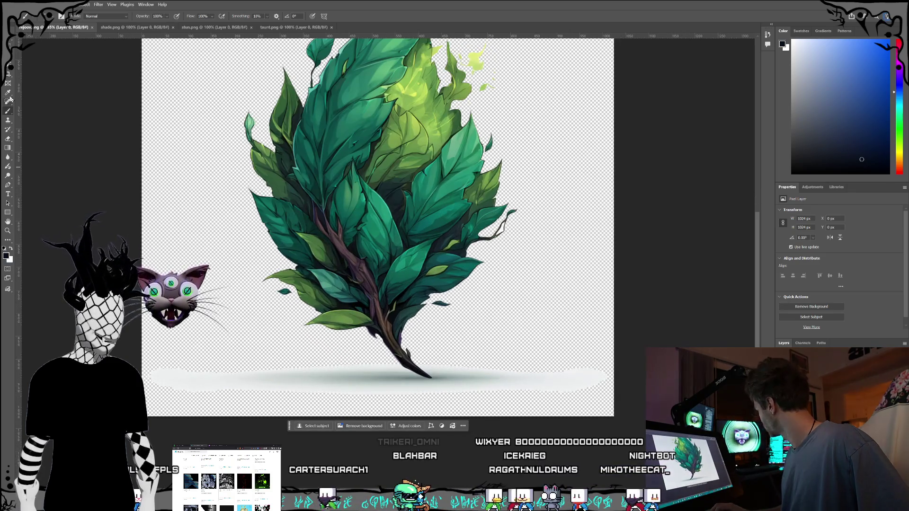
key("l")
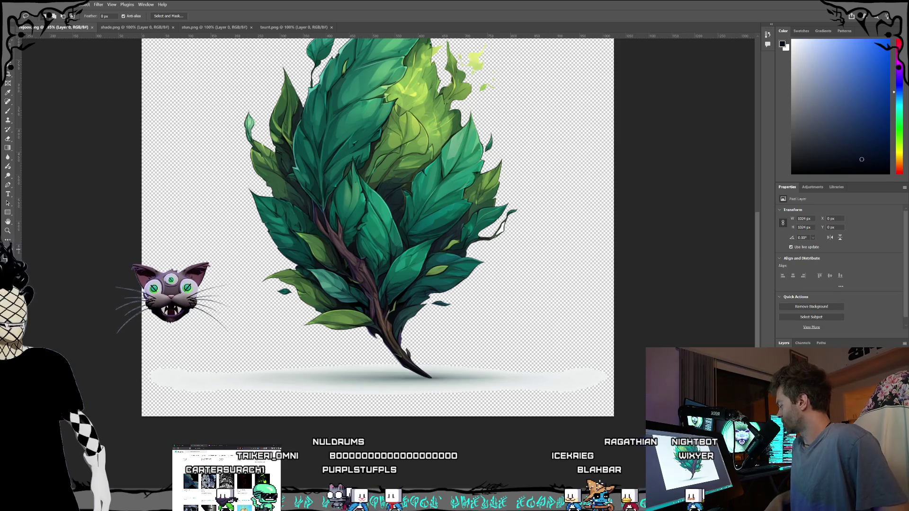
mouse_move(109, 502)
left_click(114, 478)
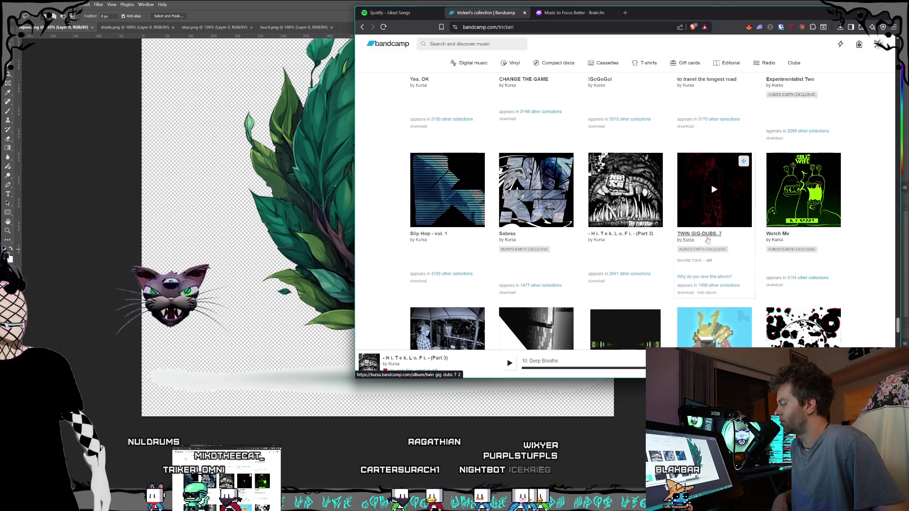
Scroll the Bandcamp collection and start playing the Systems album.
scroll(708, 240, "down", 3)
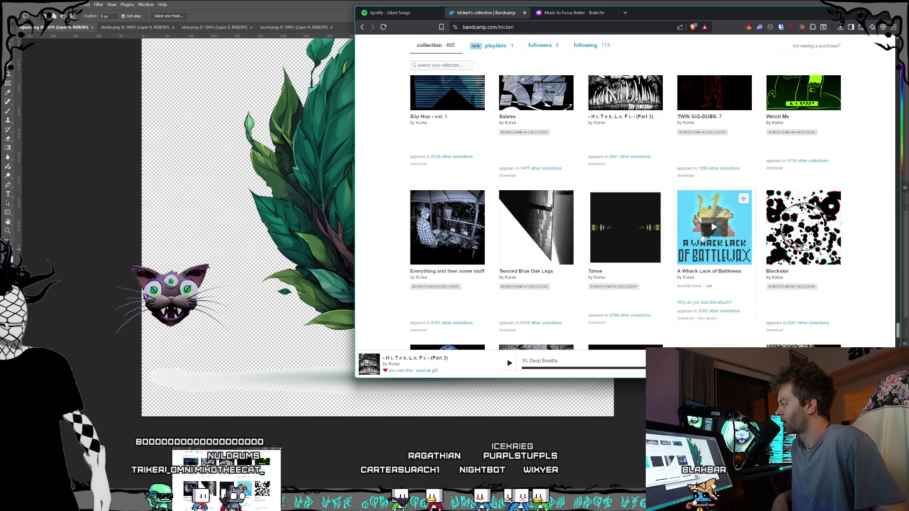
scroll(705, 239, "down", 1)
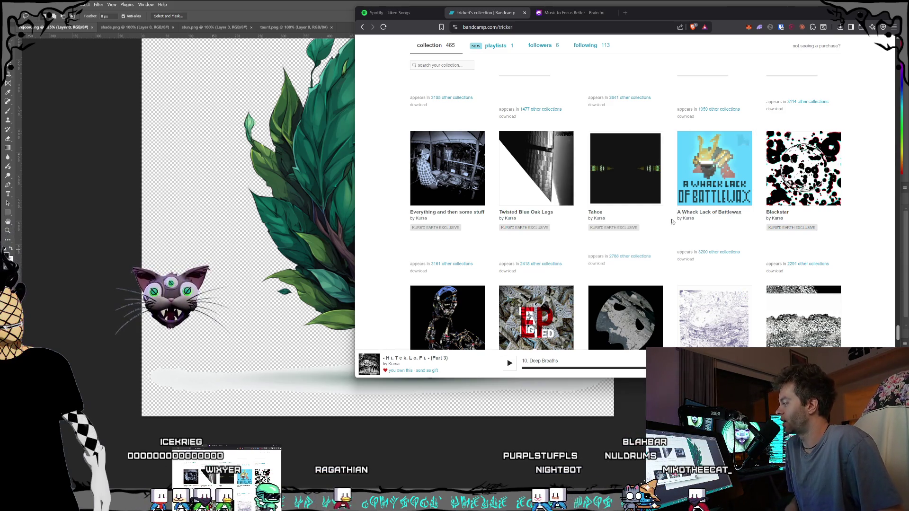
scroll(678, 213, "down", 1)
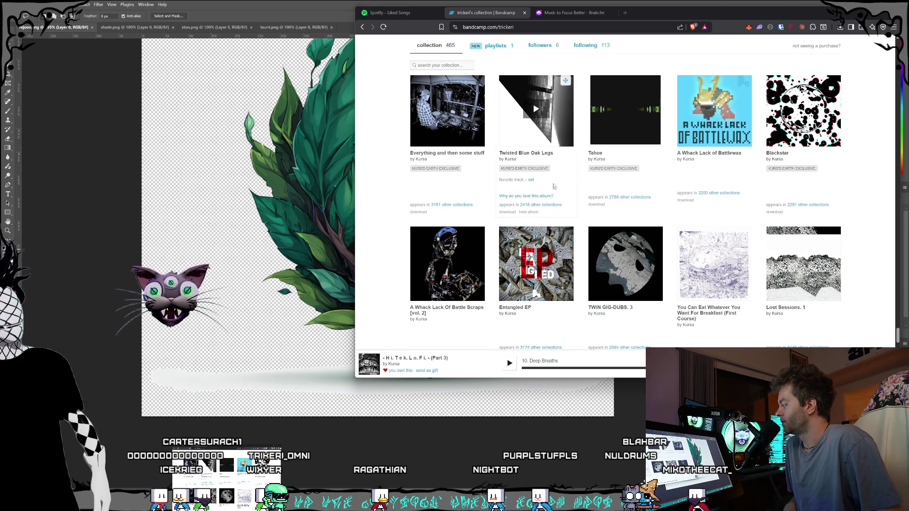
scroll(565, 183, "down", 2)
scroll(653, 229, "down", 1)
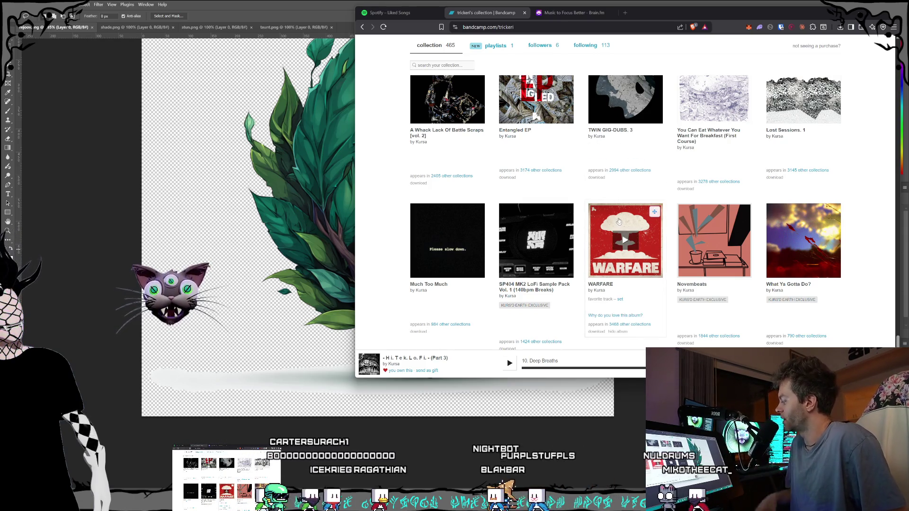
scroll(632, 262, "down", 4)
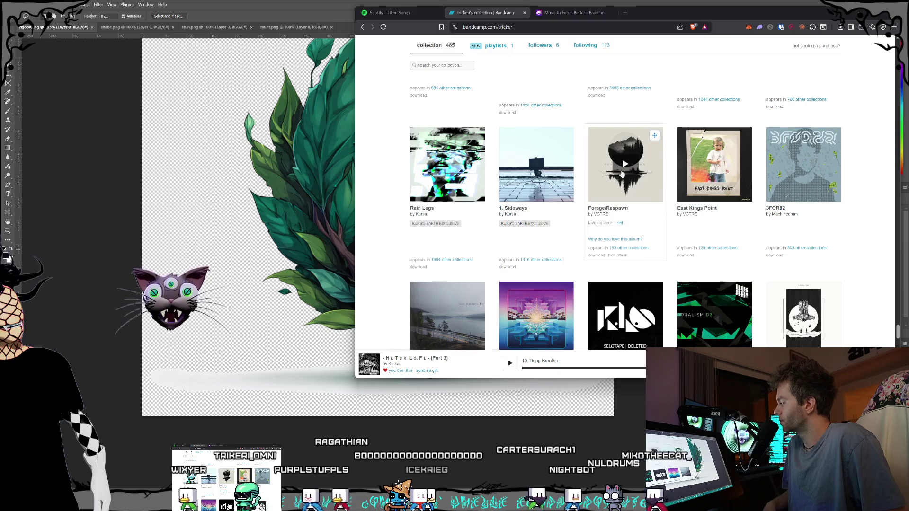
scroll(621, 160, "down", 2)
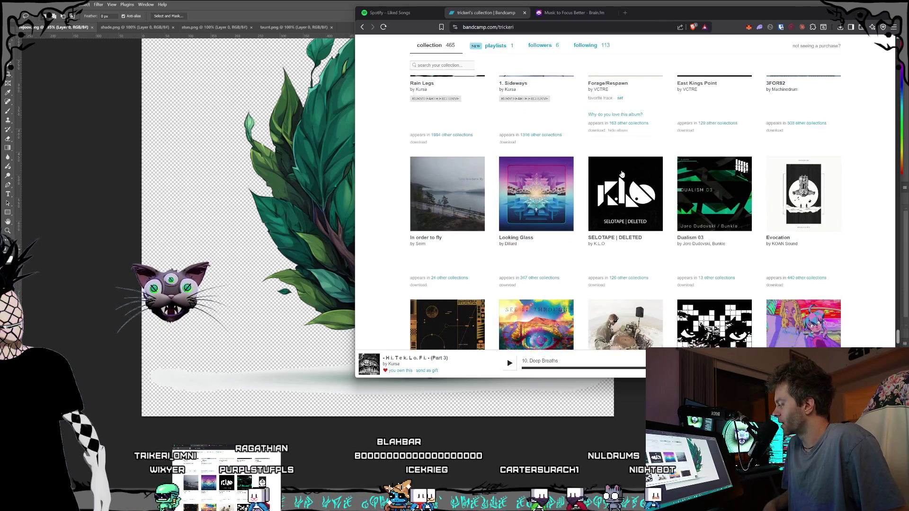
scroll(621, 174, "down", 2)
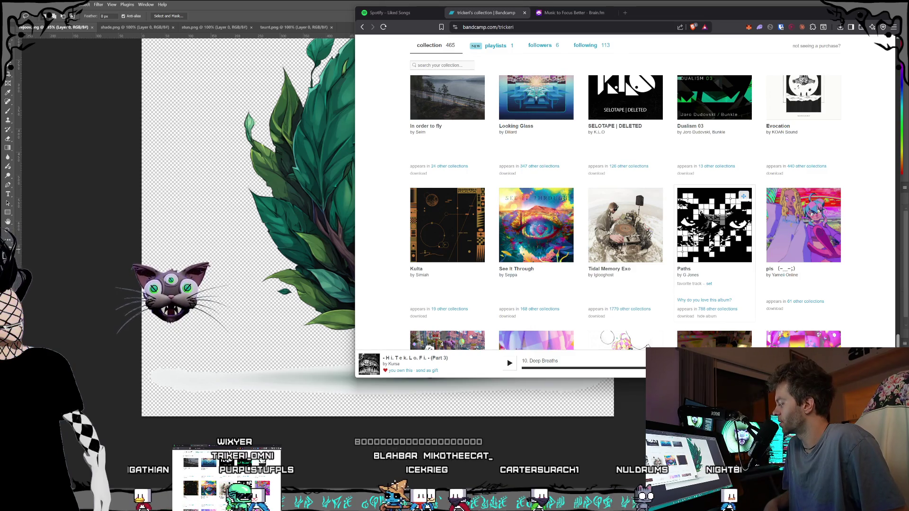
scroll(709, 239, "down", 5)
scroll(701, 247, "down", 10)
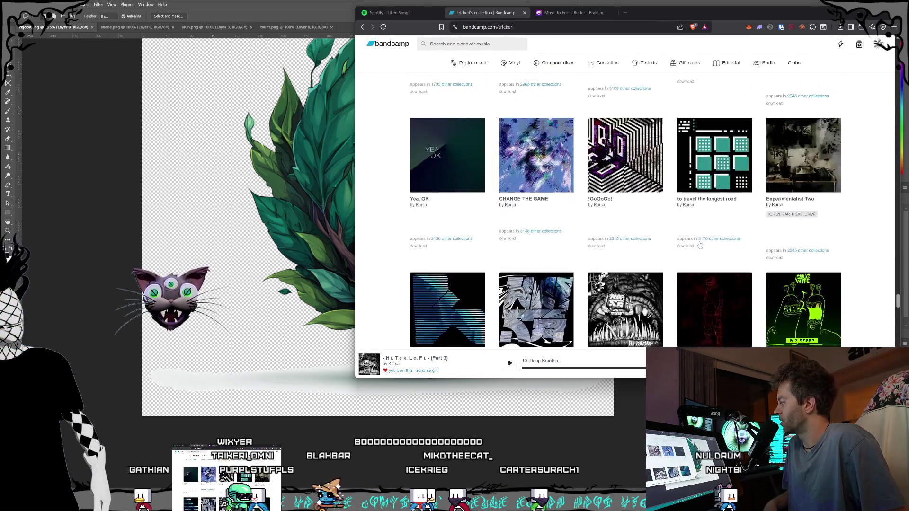
scroll(700, 245, "up", 2)
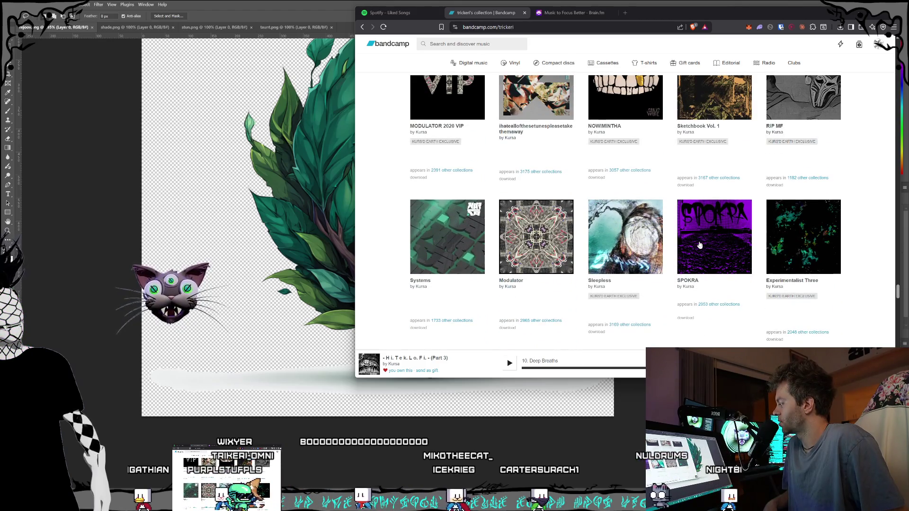
scroll(533, 282, "up", 1)
scroll(521, 274, "down", 1)
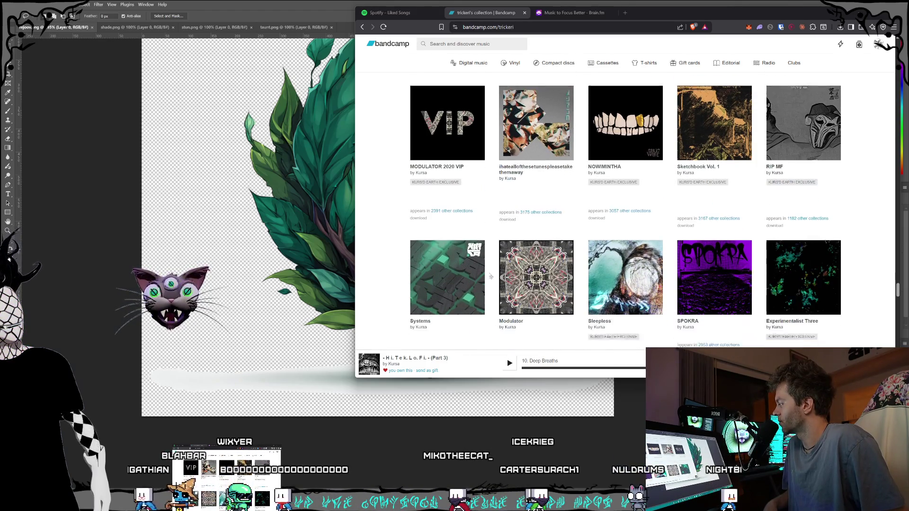
left_click(445, 235)
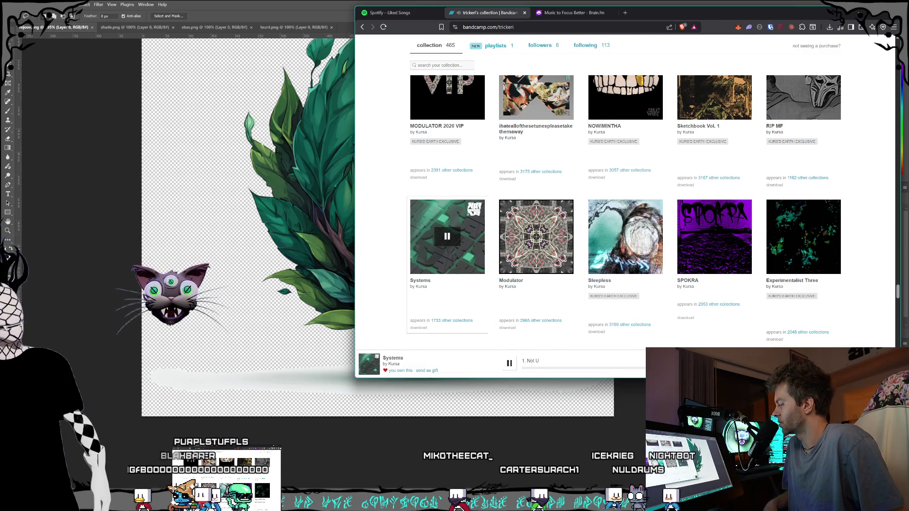
Check the now-playing track list, then return to the leaf artwork in Photoshop.
left_click(532, 361)
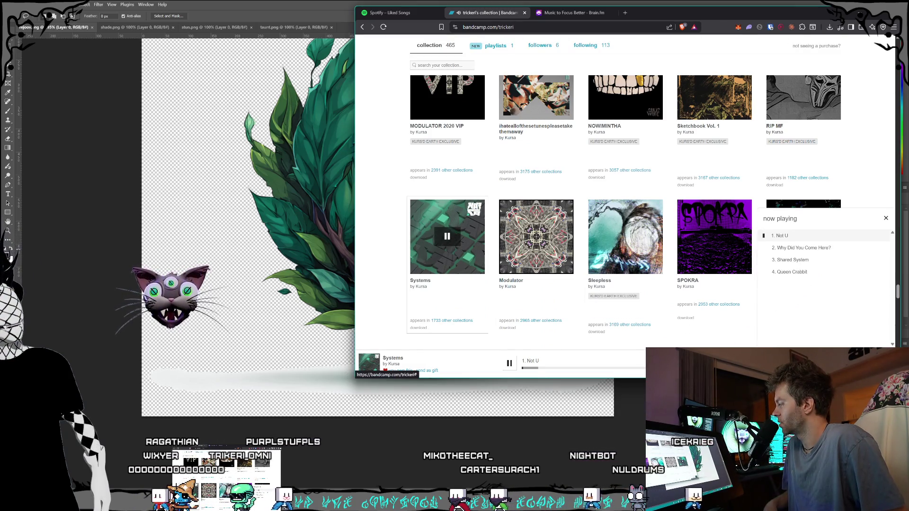
left_click(675, 289)
scroll(672, 289, "up", 5)
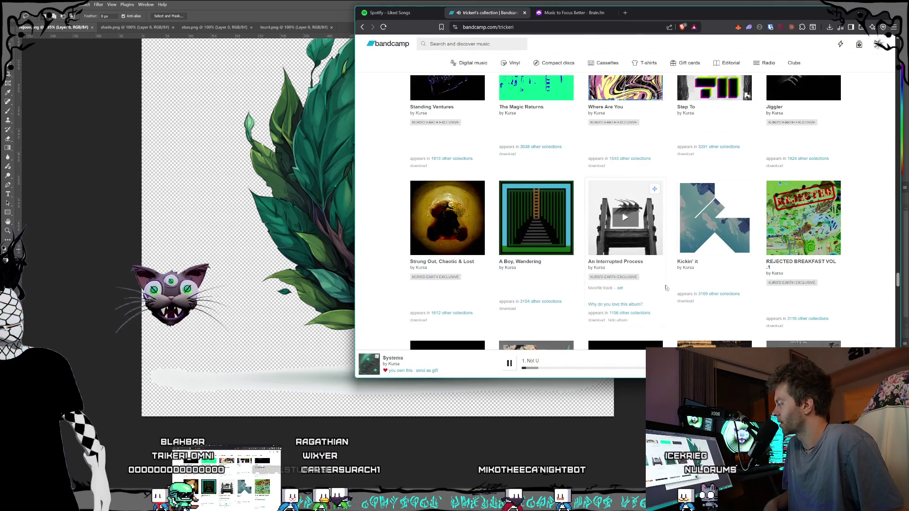
scroll(665, 287, "up", 5)
scroll(665, 287, "up", 1)
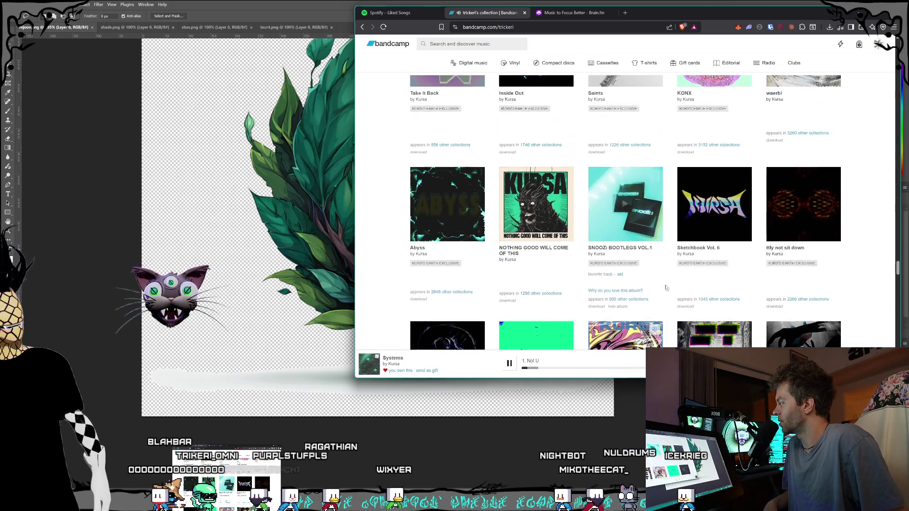
scroll(540, 226, "up", 2)
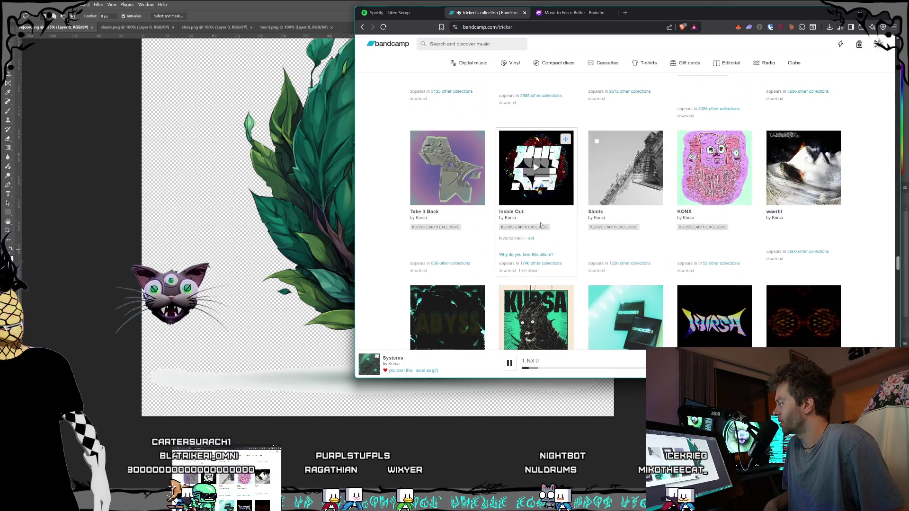
scroll(540, 225, "up", 2)
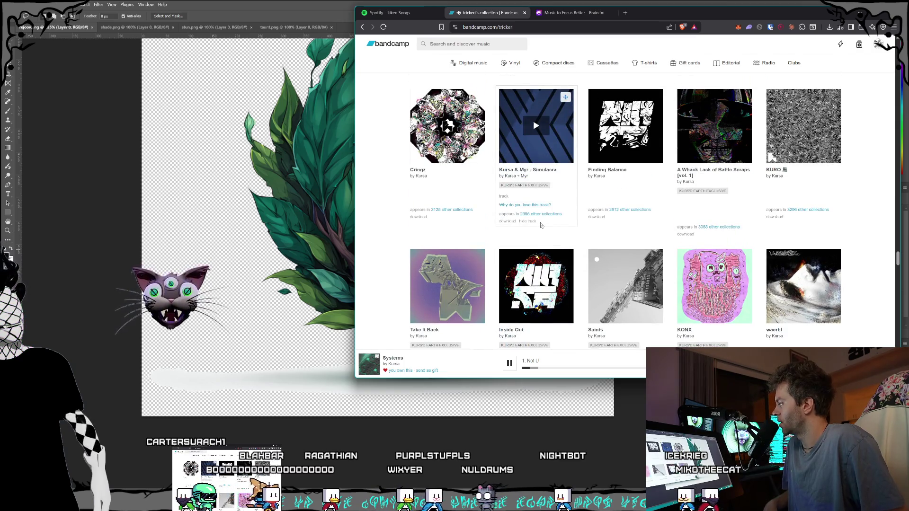
scroll(541, 225, "up", 3)
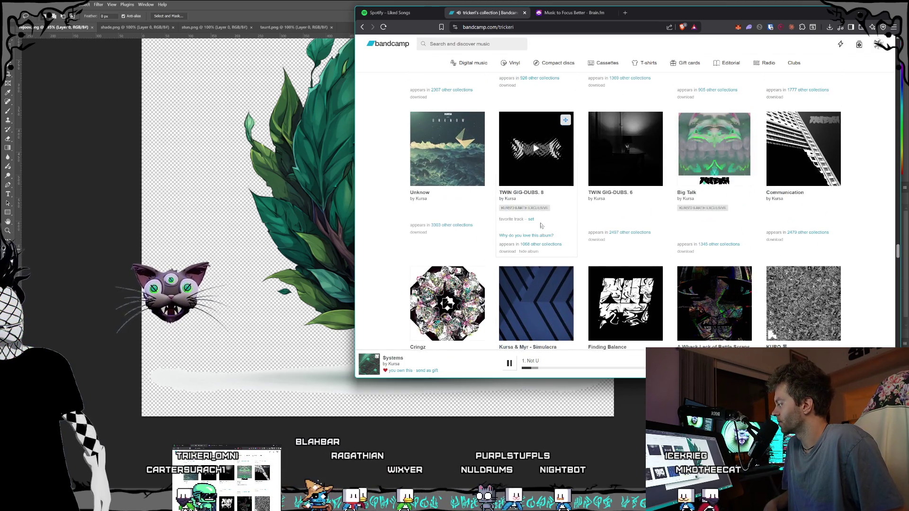
scroll(541, 226, "up", 3)
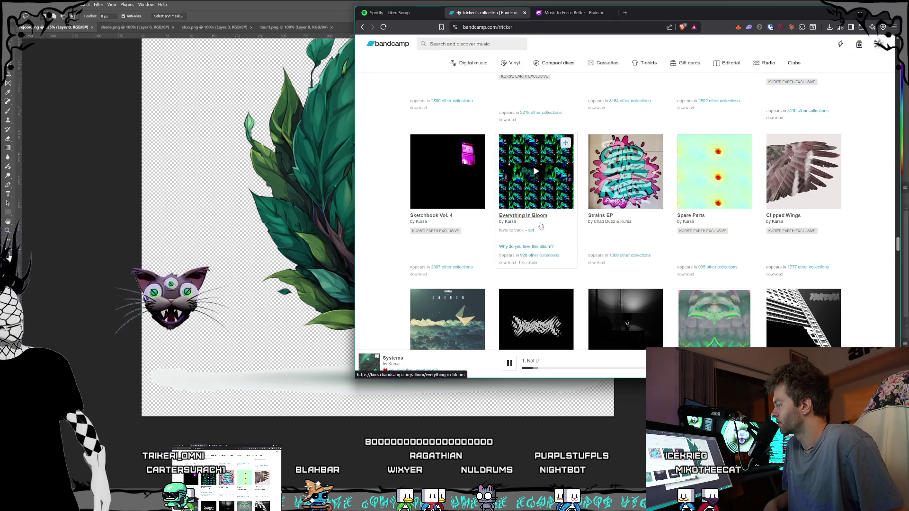
scroll(541, 227, "down", 2)
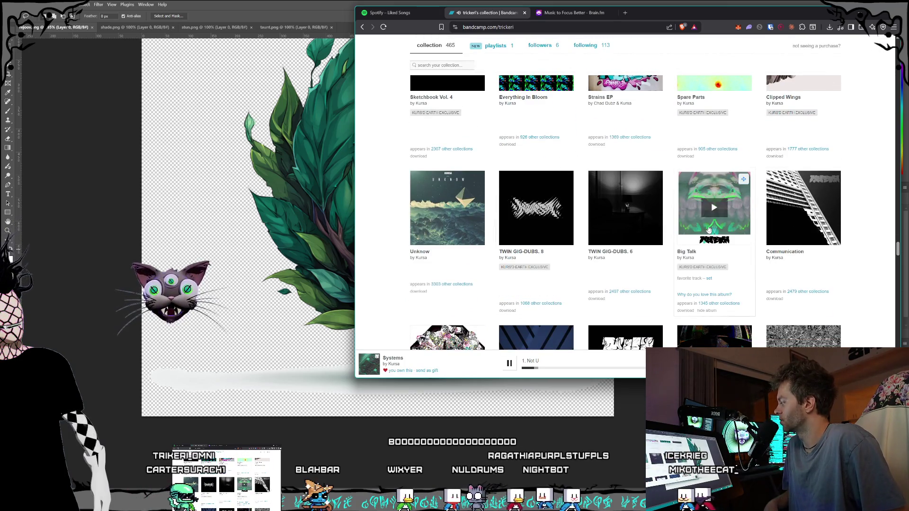
scroll(756, 241, "down", 5)
scroll(755, 241, "down", 15)
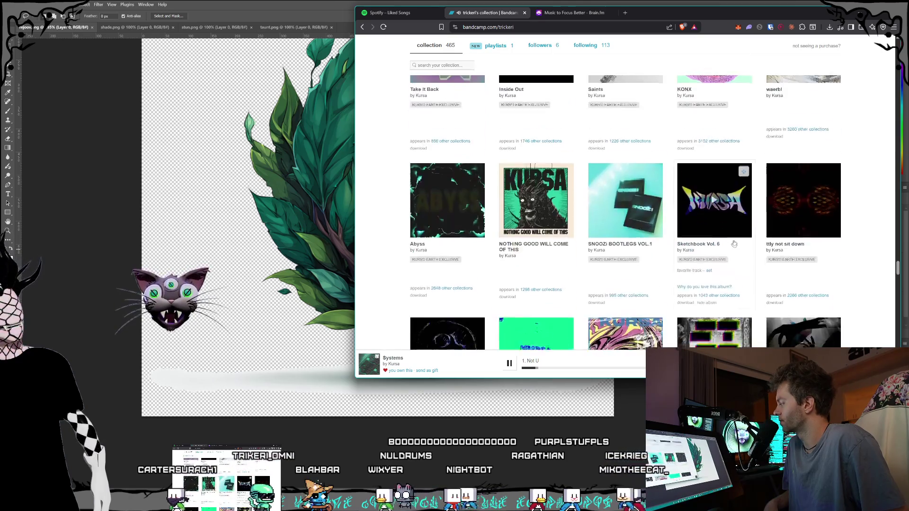
scroll(733, 243, "down", 3)
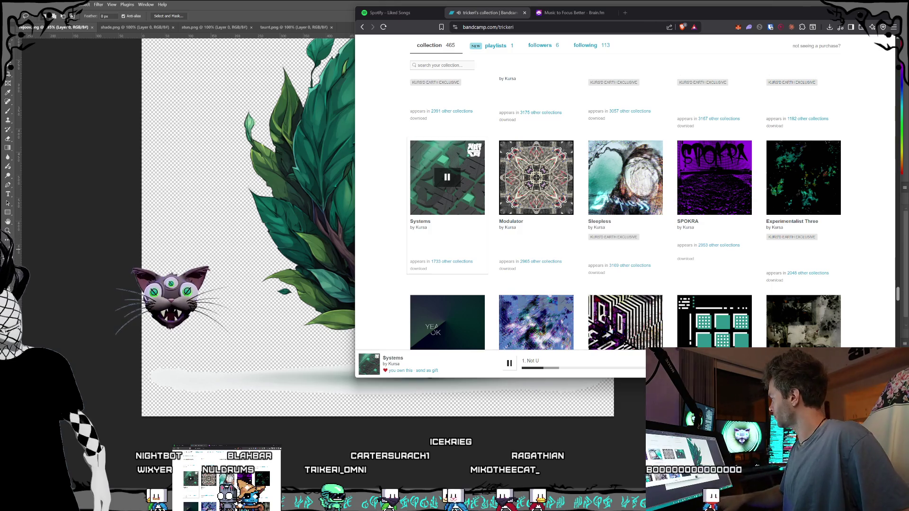
left_click(334, 298)
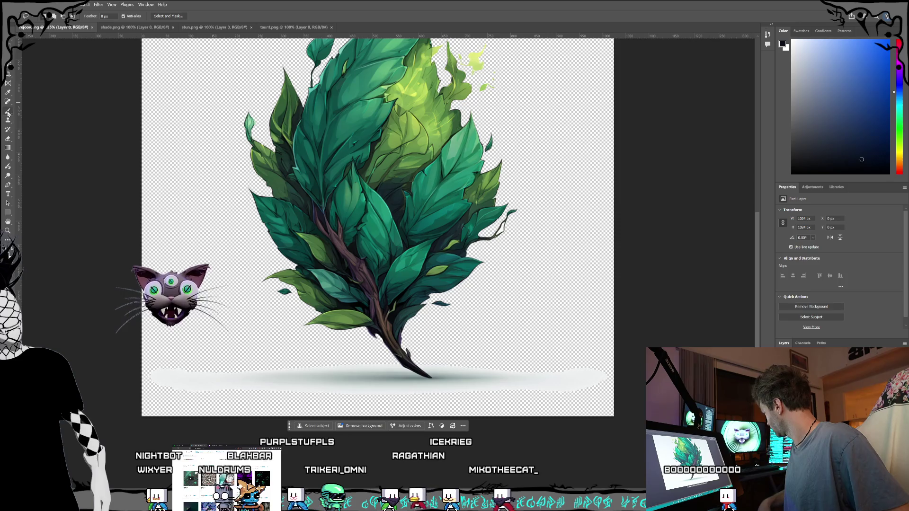
left_click(8, 137)
key("l")
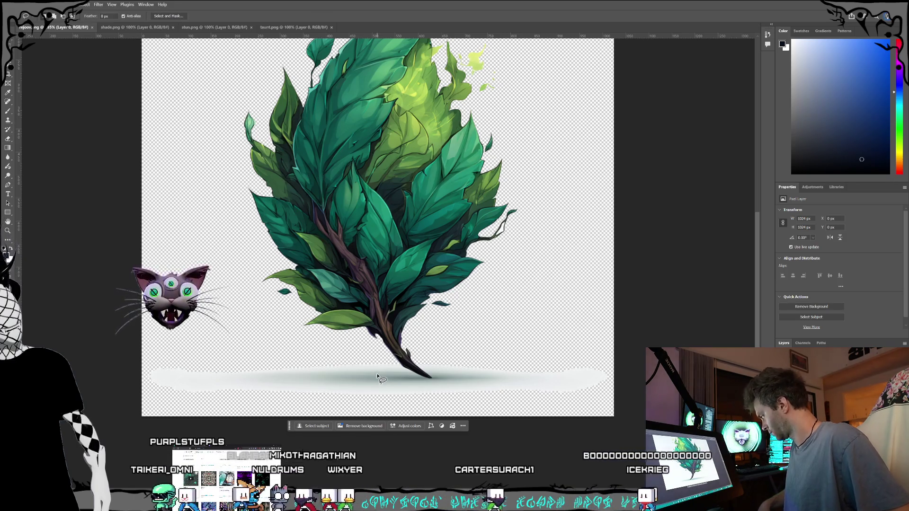
mouse_move(391, 360)
left_mouse_down()
mouse_move(411, 378)
mouse_move(439, 381)
left_mouse_up()
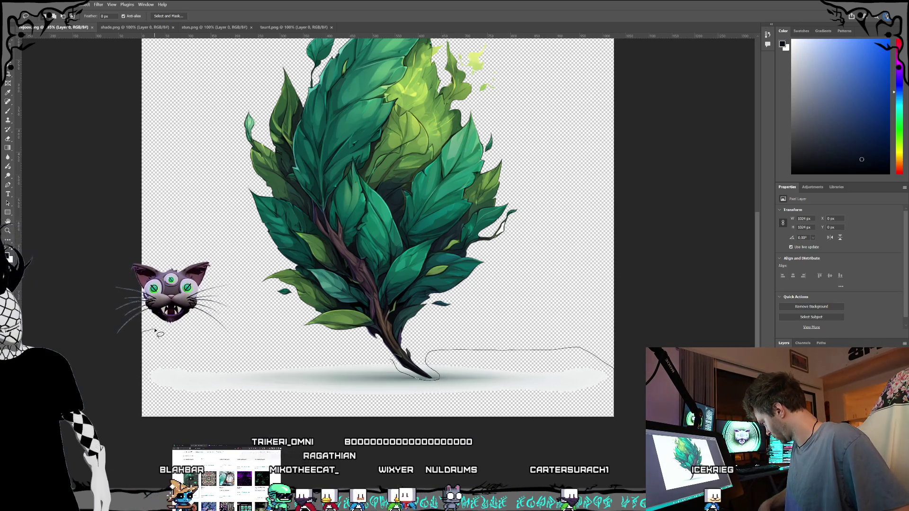
left_click_drag(392, 362, 393, 365)
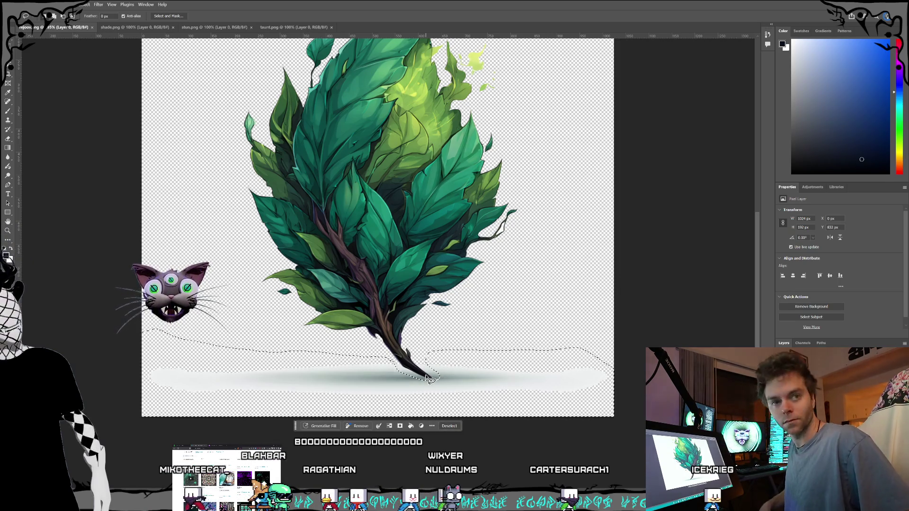
key("3")
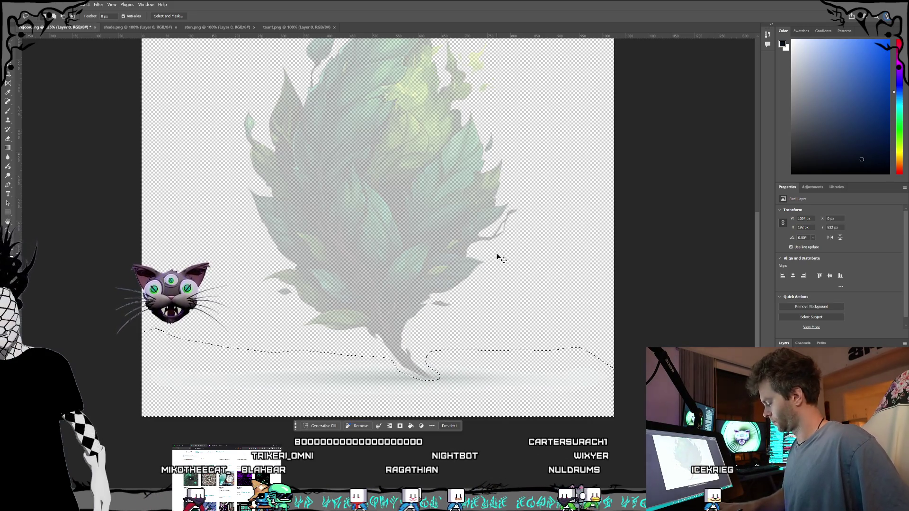
key("ctrl+z")
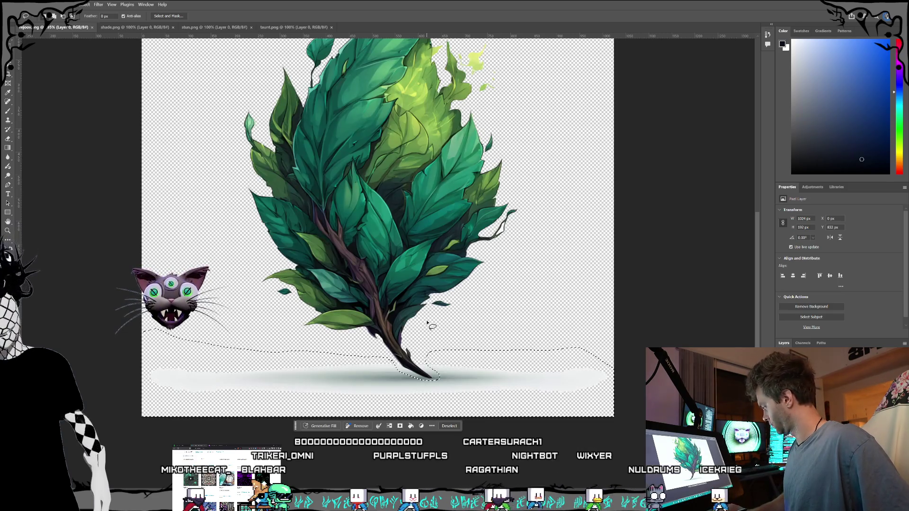
scroll(189, 195, "up", 3)
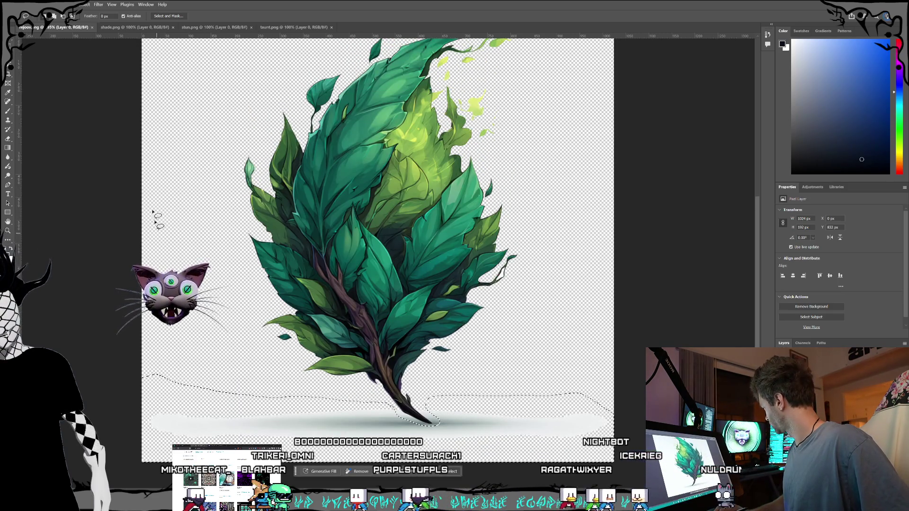
key("v")
scroll(292, 375, "down", 1)
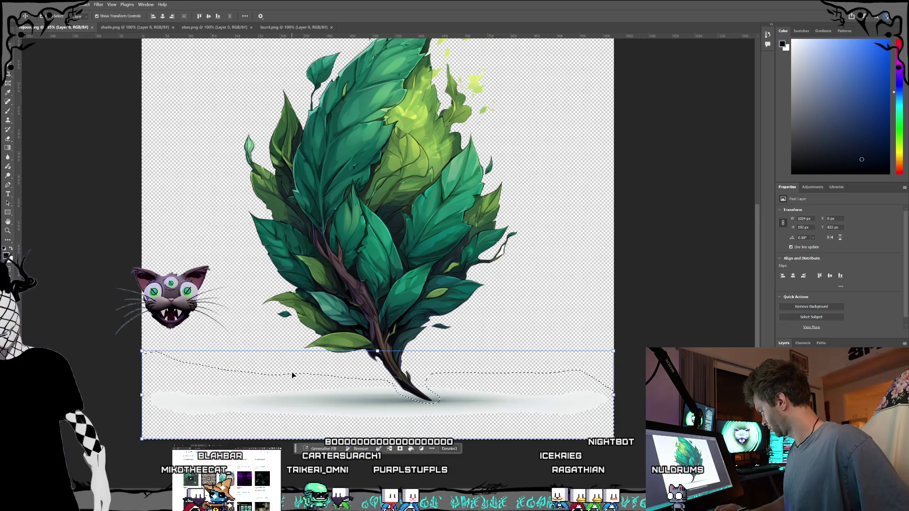
key("3")
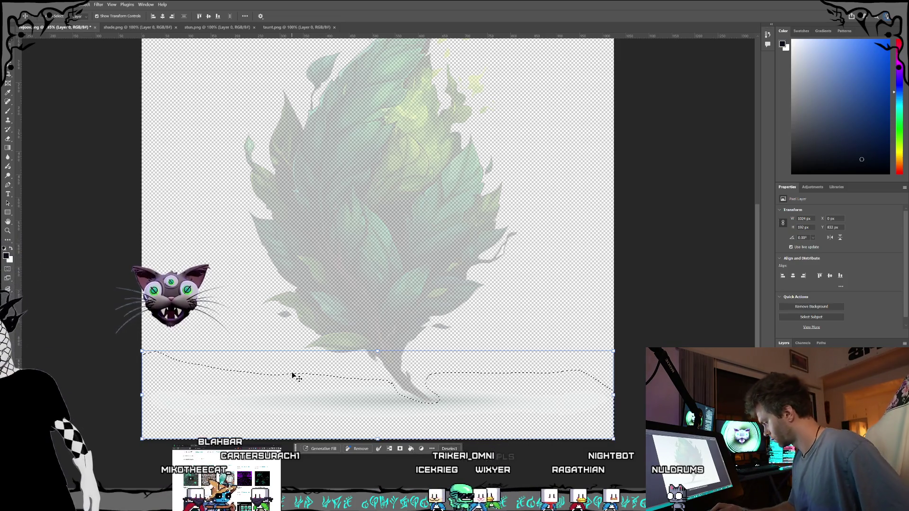
scroll(352, 239, "up", 2)
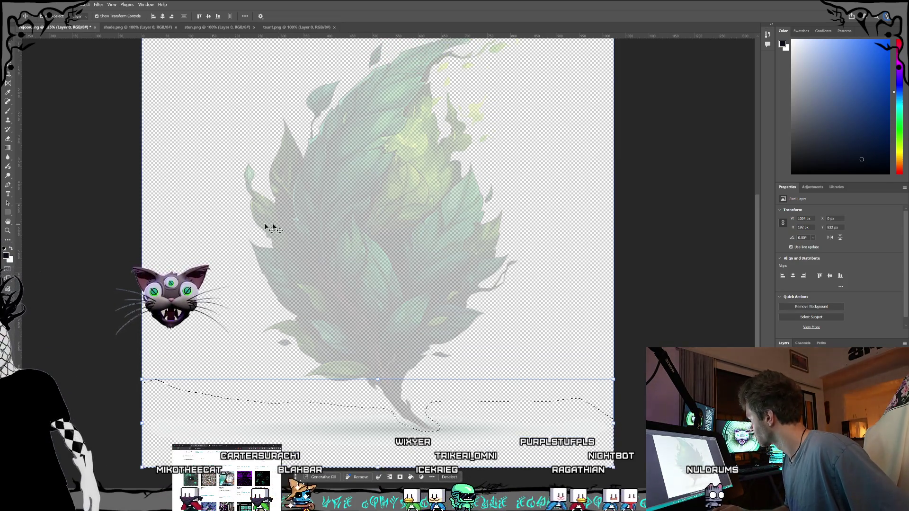
left_click(203, 219)
scroll(267, 208, "up", 1)
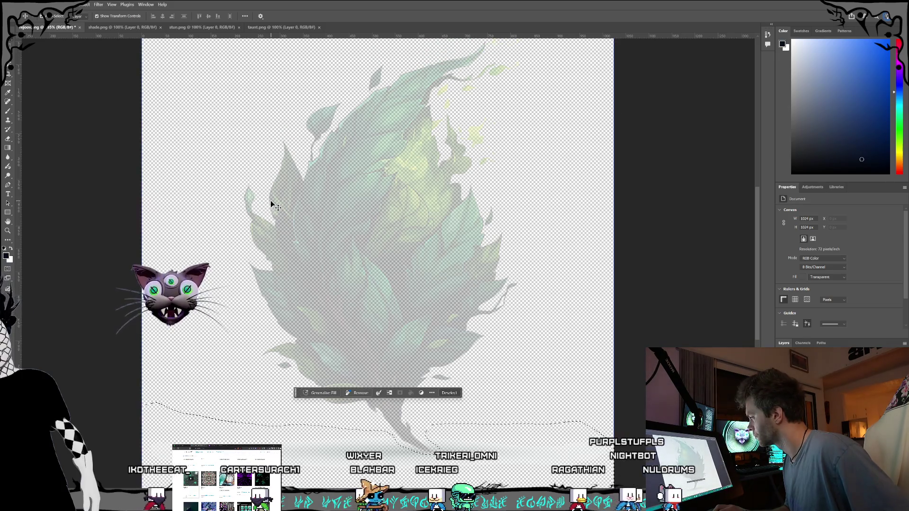
scroll(270, 201, "down", 1)
key("ctrl+z")
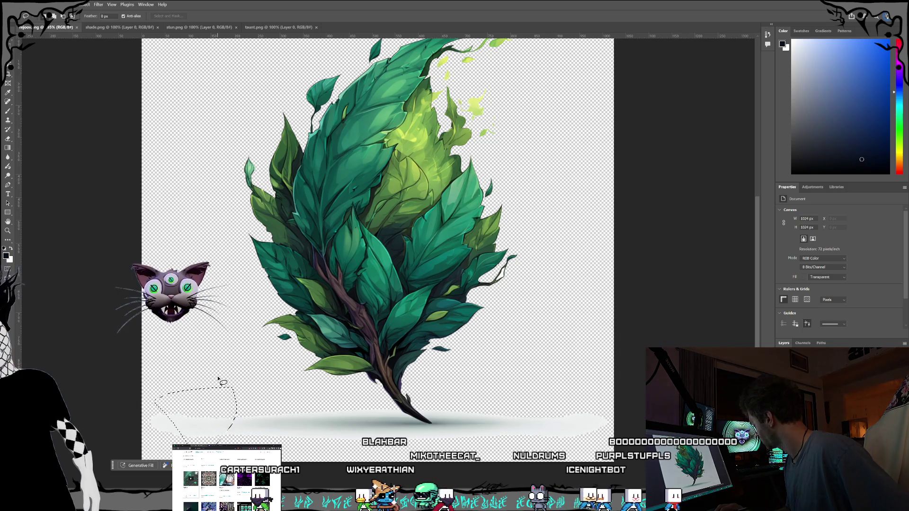
Lasso and delete the grey shadow patches beneath the leaf, including around the stem tip.
left_click_drag(220, 441, 227, 419)
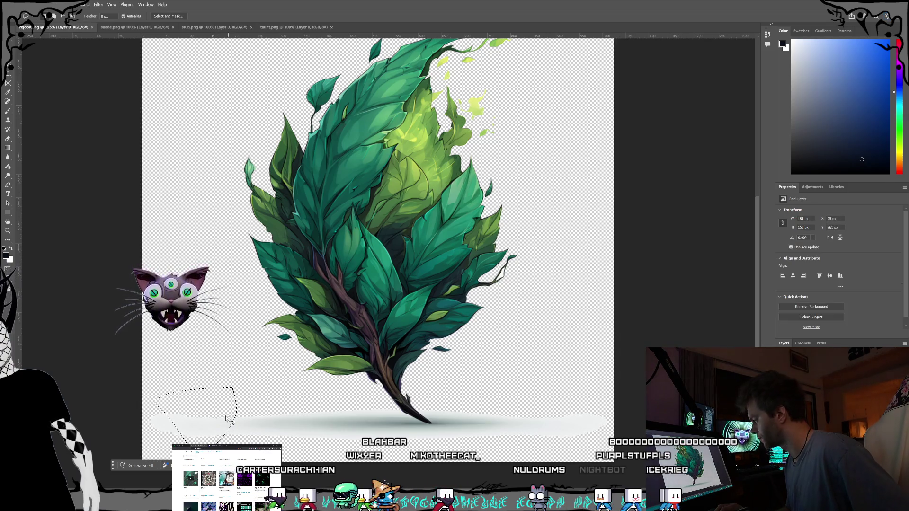
key("Delete")
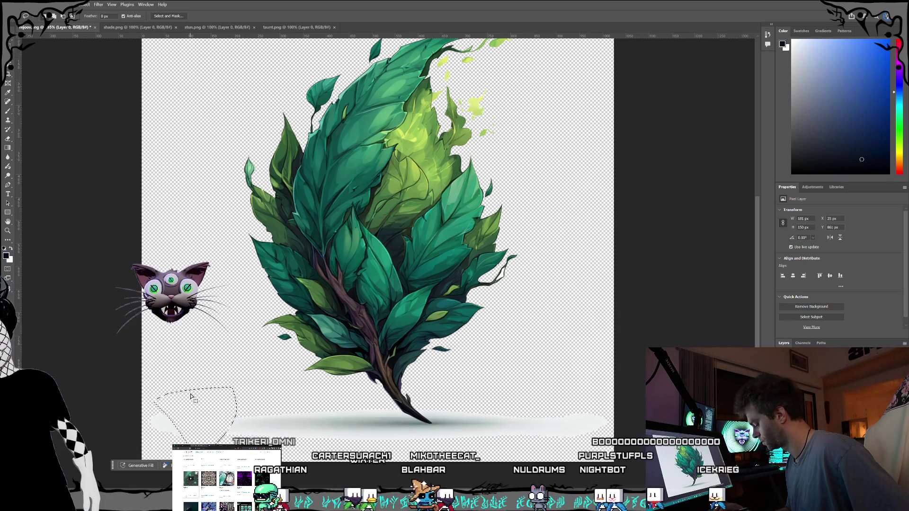
key("ctrl+d")
mouse_move(106, 410)
left_mouse_down()
mouse_move(156, 393)
mouse_move(205, 399)
left_mouse_up()
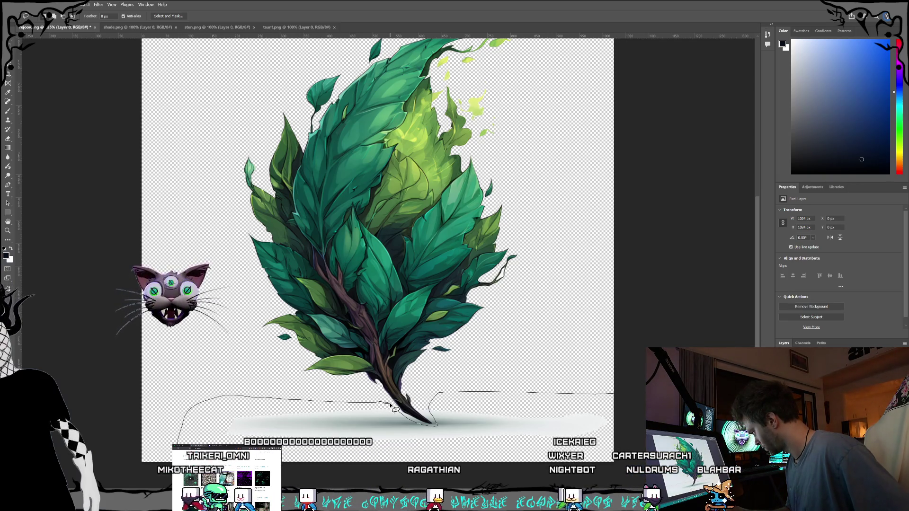
left_click_drag(391, 406, 389, 405)
key("Delete")
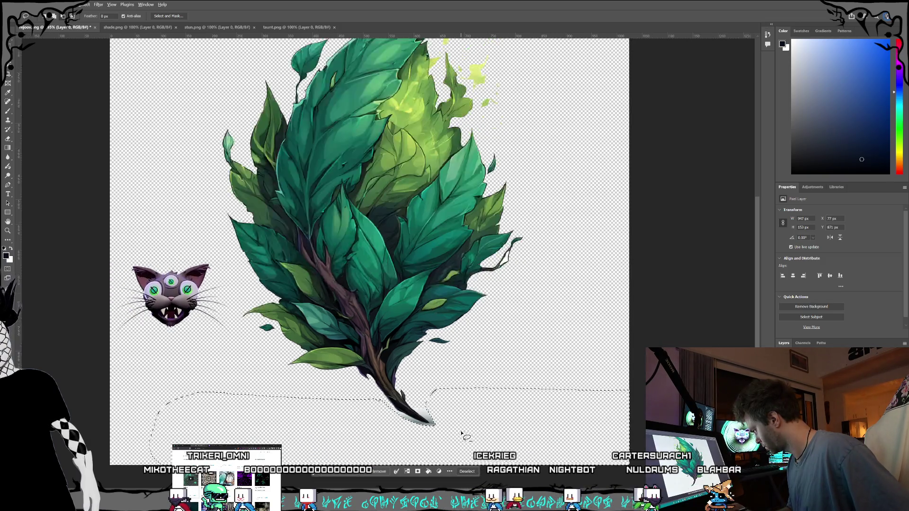
scroll(463, 436, "up", 3)
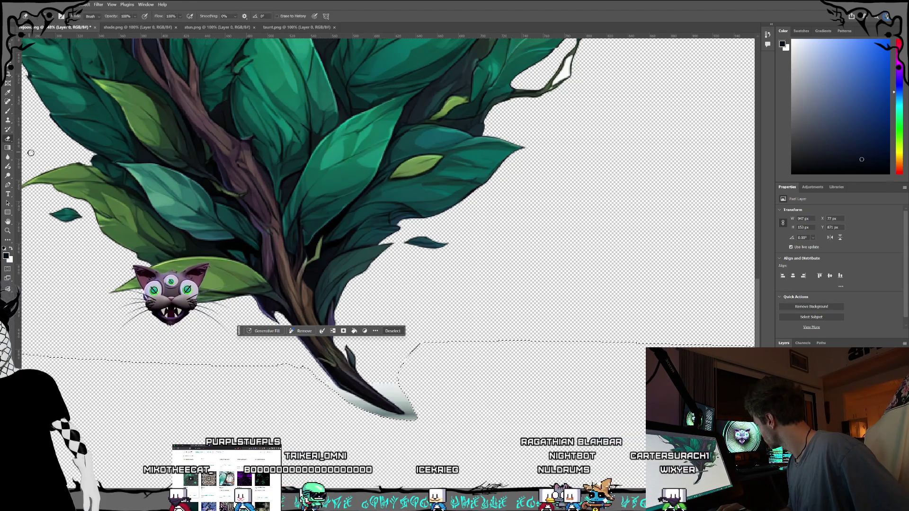
key("ctrl+d")
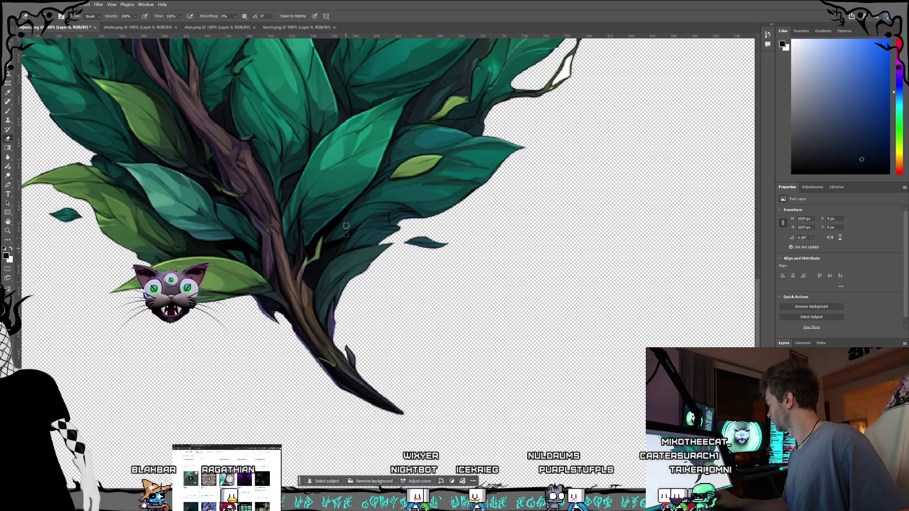
Check the leaf's twig and edges with the Magic Wand, undoing the accidental change.
scroll(358, 249, "down", 4)
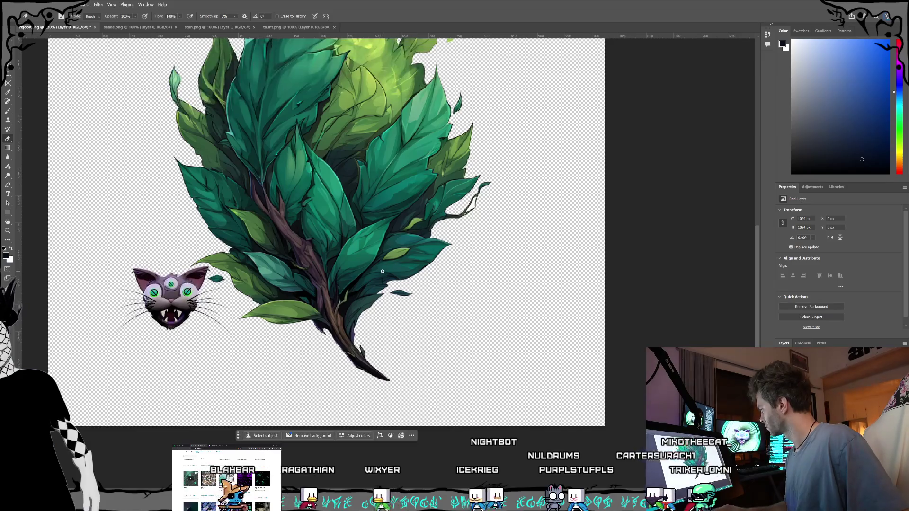
scroll(487, 190, "up", 8)
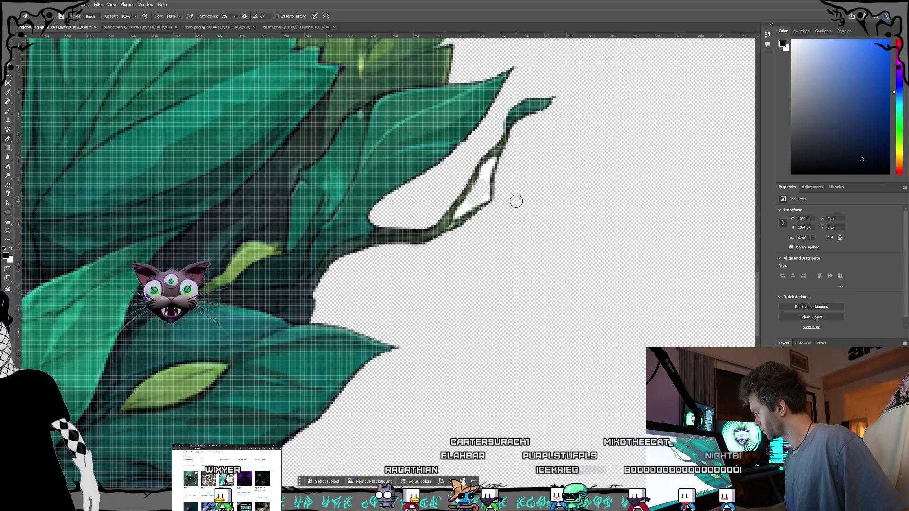
scroll(516, 201, "down", 6)
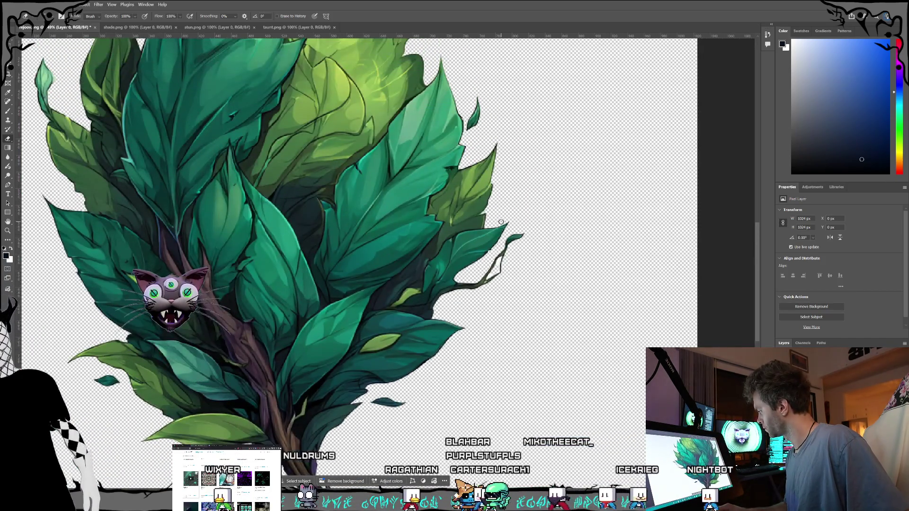
key("w")
left_click(500, 261)
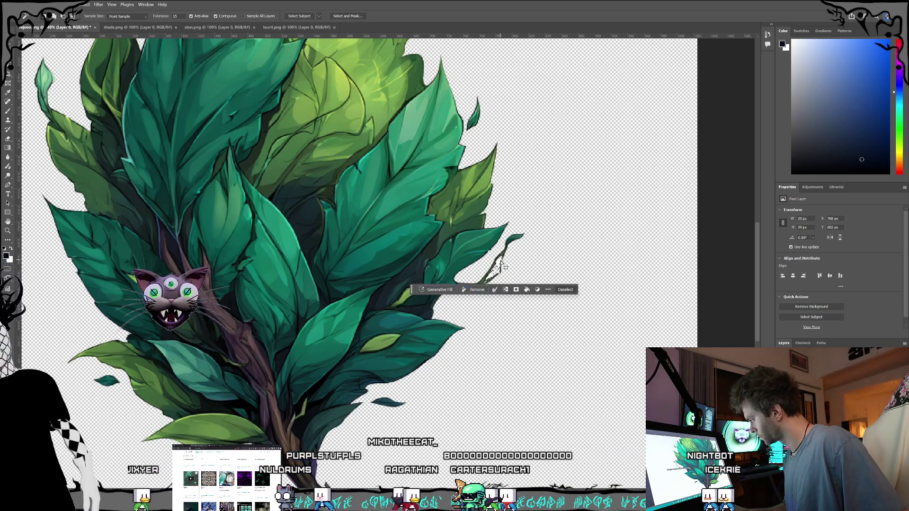
left_click(529, 263)
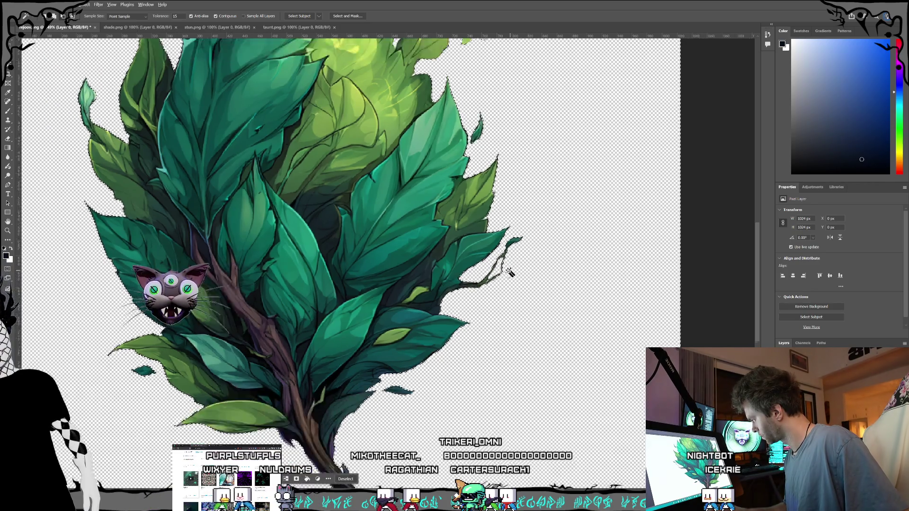
scroll(523, 267, "down", 2)
key("ctrl+z")
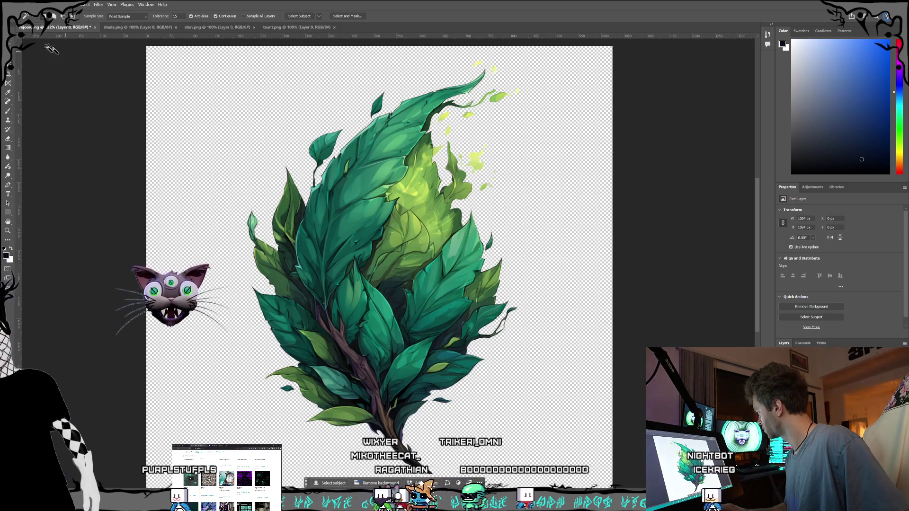
Save the leaf icon via File > Save and switch to shade.png.
left_click(17, 4)
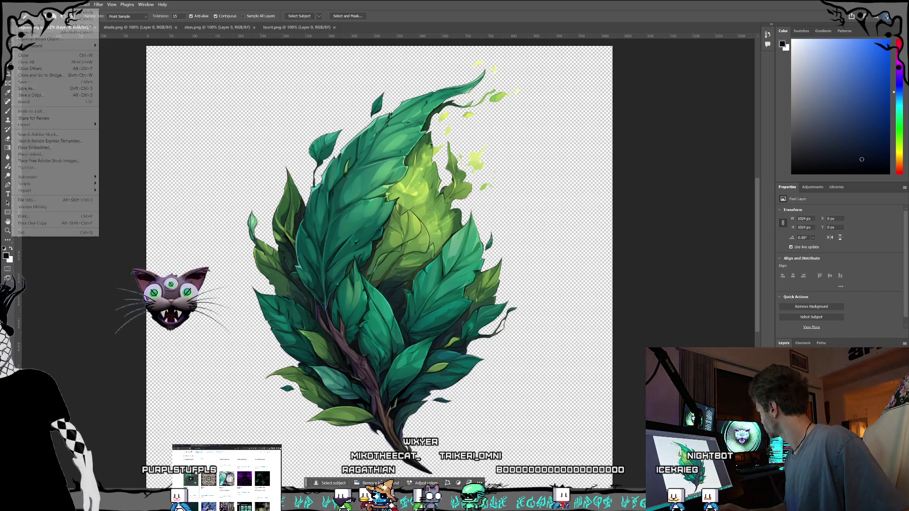
left_click(42, 83)
left_click(132, 29)
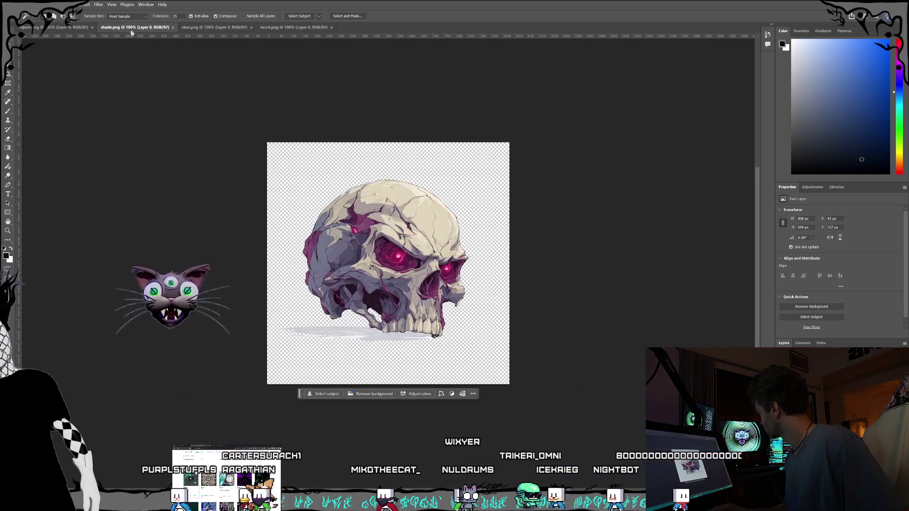
scroll(365, 312, "up", 5)
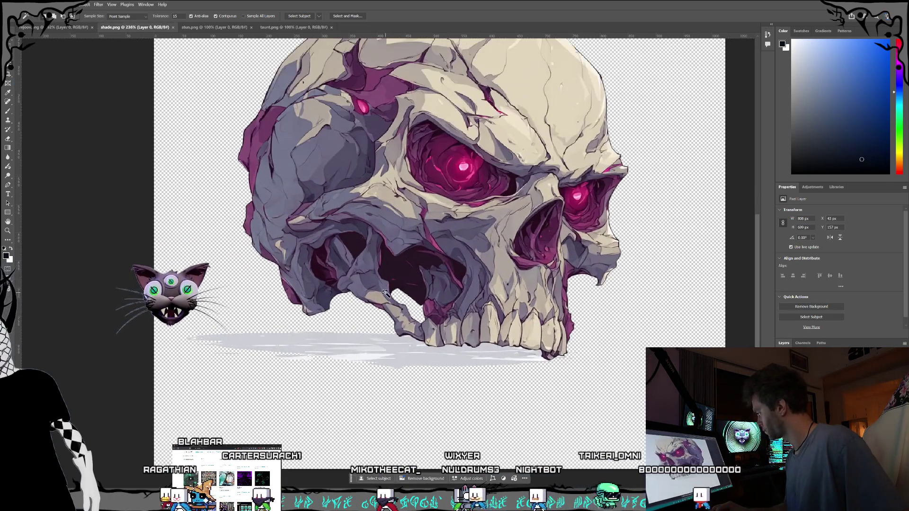
scroll(405, 310, "up", 4)
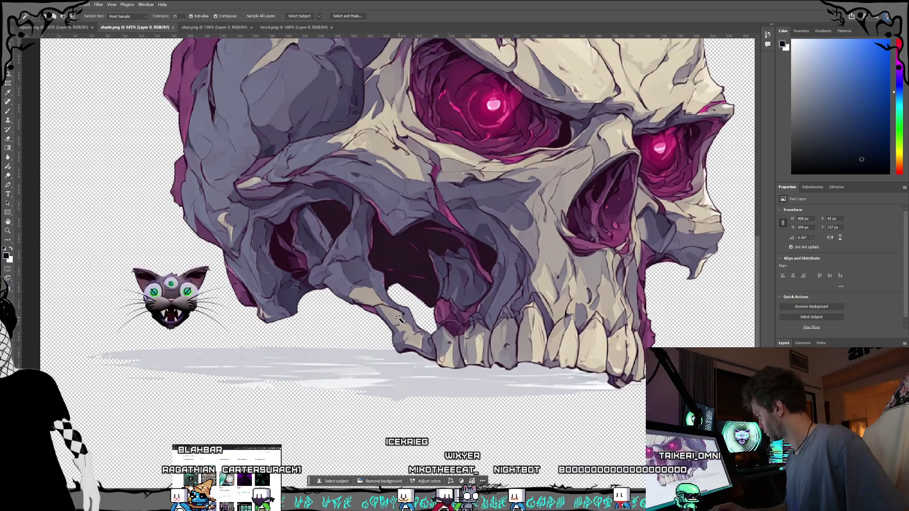
key("l")
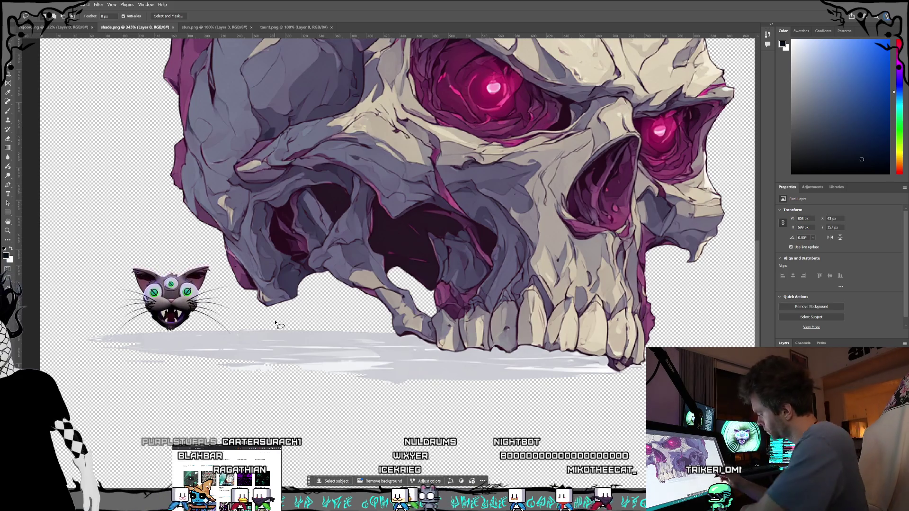
left_click_drag(381, 321, 410, 339)
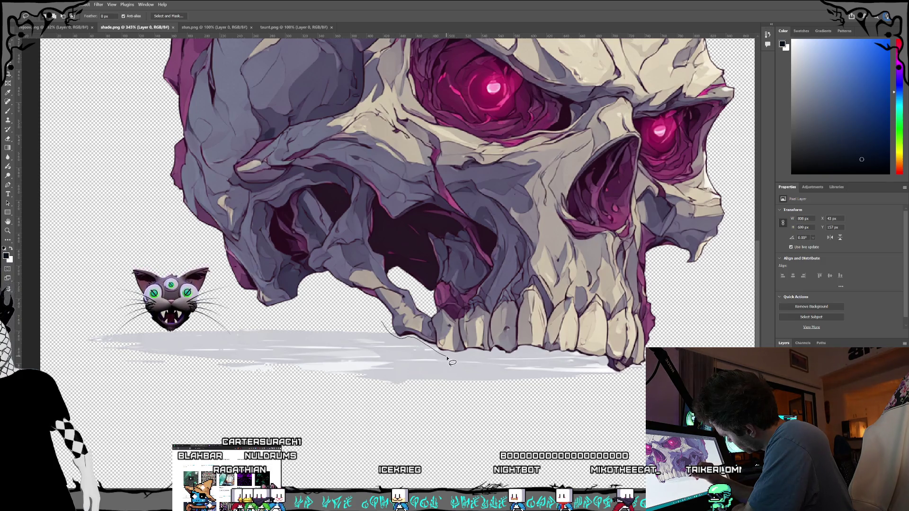
Finish lassoing the shadow along the skull's jaw, delete it and deselect.
mouse_move(502, 356)
left_mouse_down()
mouse_move(609, 367)
mouse_move(591, 395)
mouse_move(332, 406)
mouse_move(99, 392)
mouse_move(71, 308)
mouse_move(381, 325)
left_mouse_up()
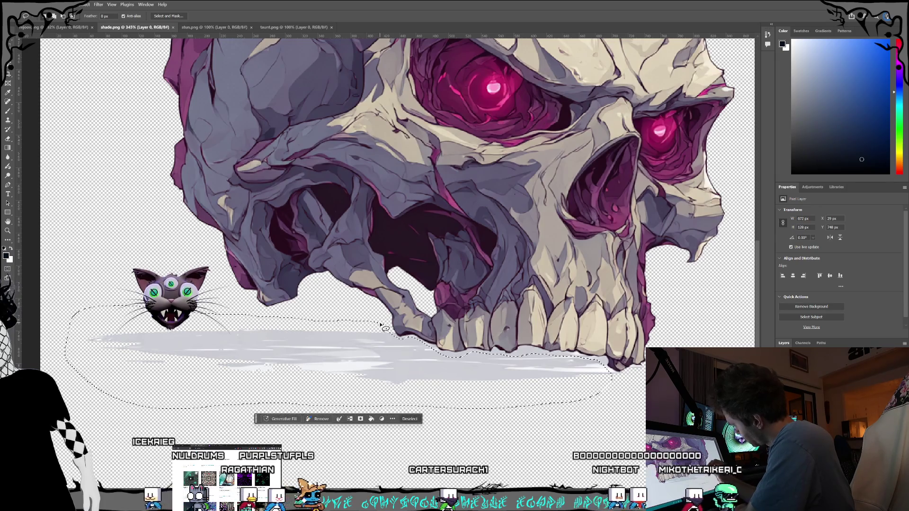
key("Delete")
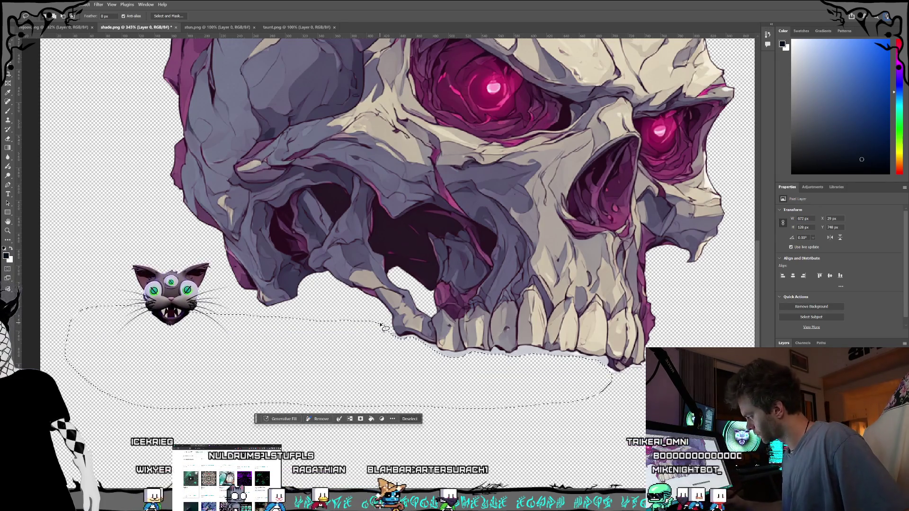
key("ctrl+d")
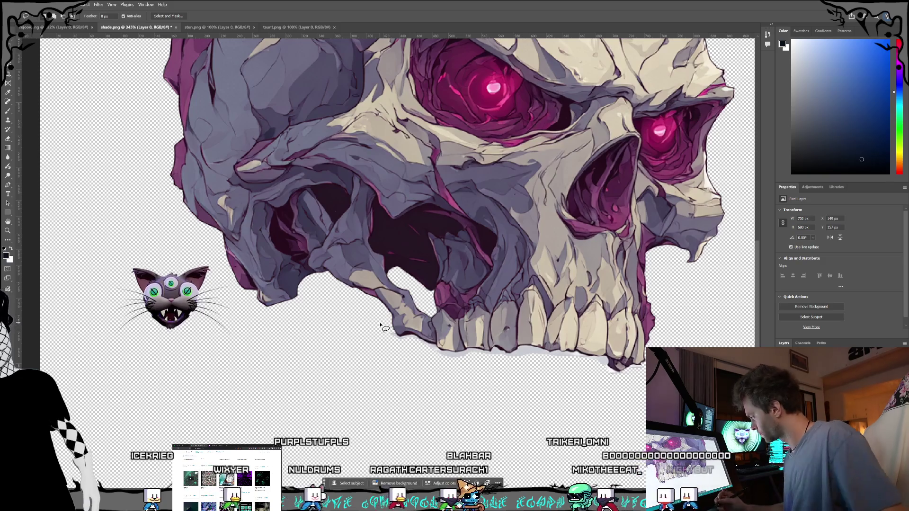
Try Magic Wand selections on the grey strip under the teeth, then deselect.
key("i")
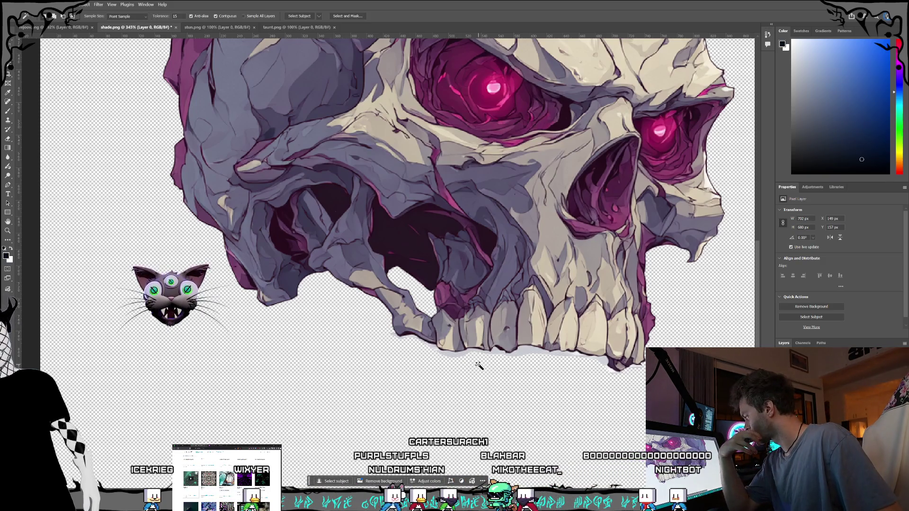
left_click(497, 354)
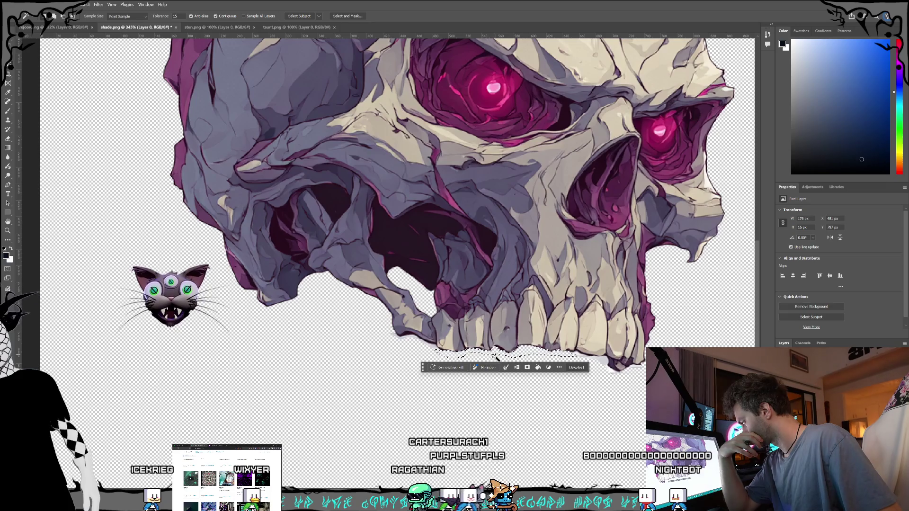
left_click(606, 363)
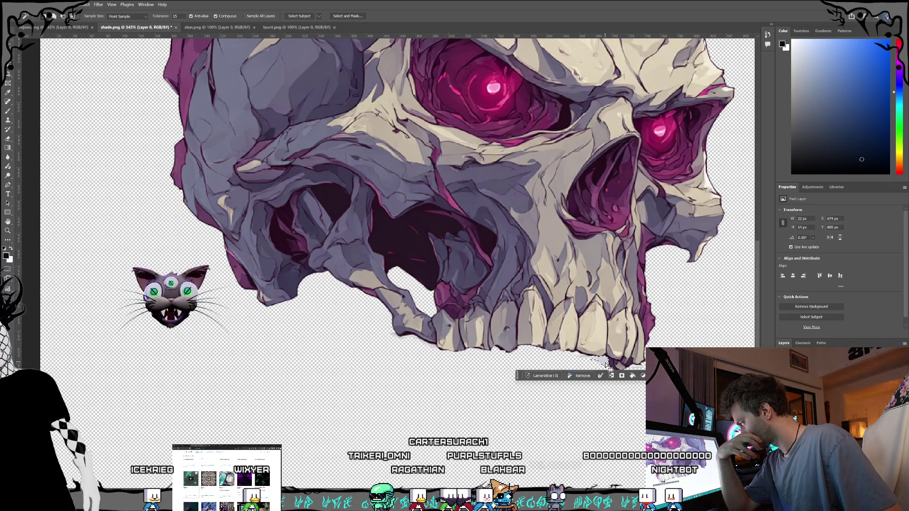
left_click(559, 361)
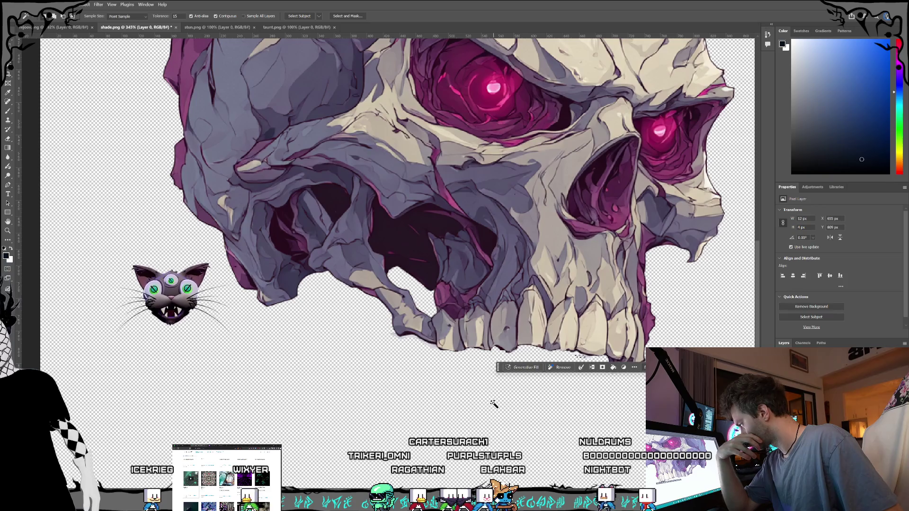
left_click(418, 355)
key("ctrl+d")
key("e")
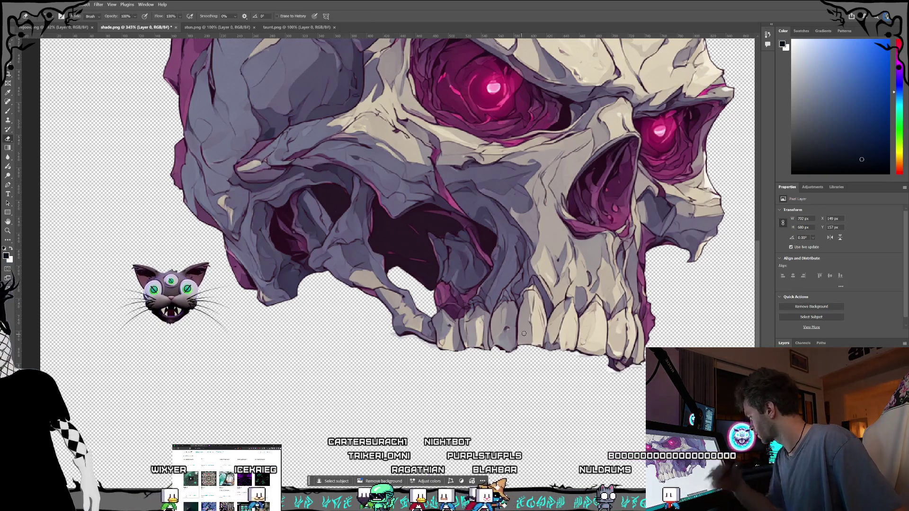
Erase the leftover shadow specks at the jaw tip and save shade.png.
scroll(511, 414, "up", 2)
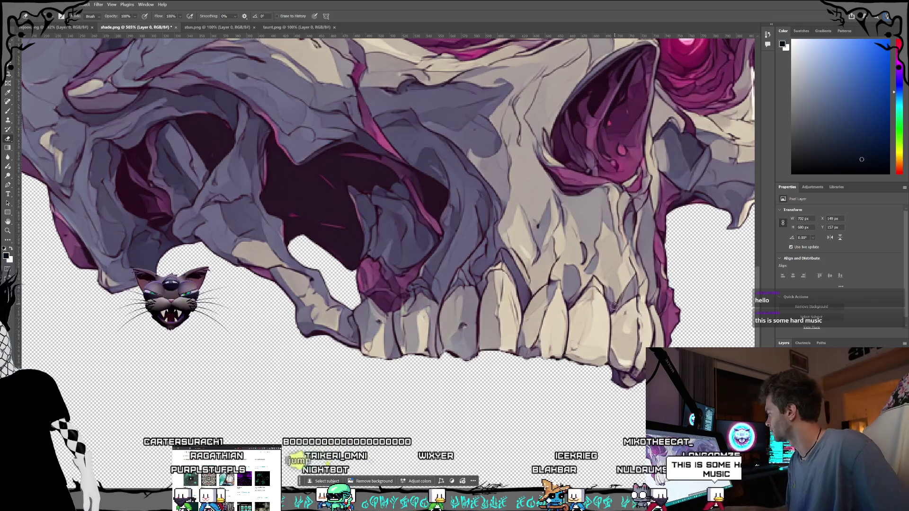
scroll(613, 305, "down", 5)
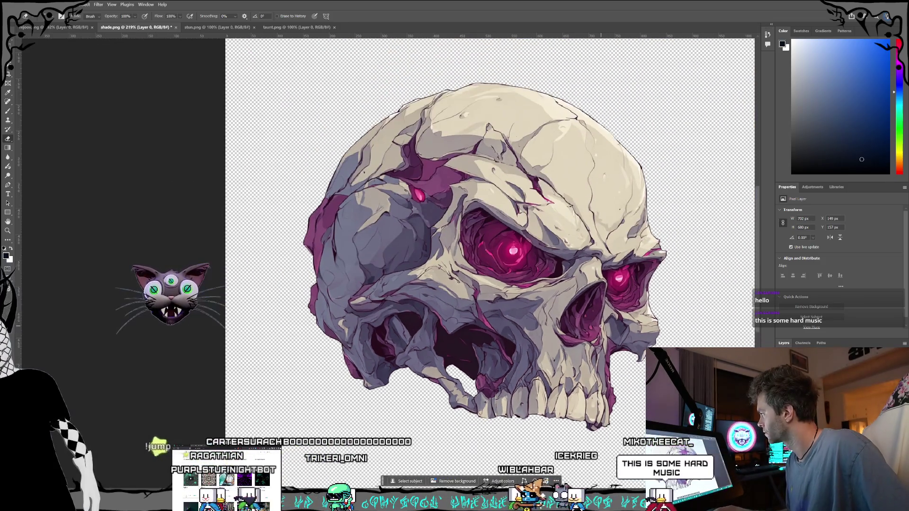
key("ctrl+s")
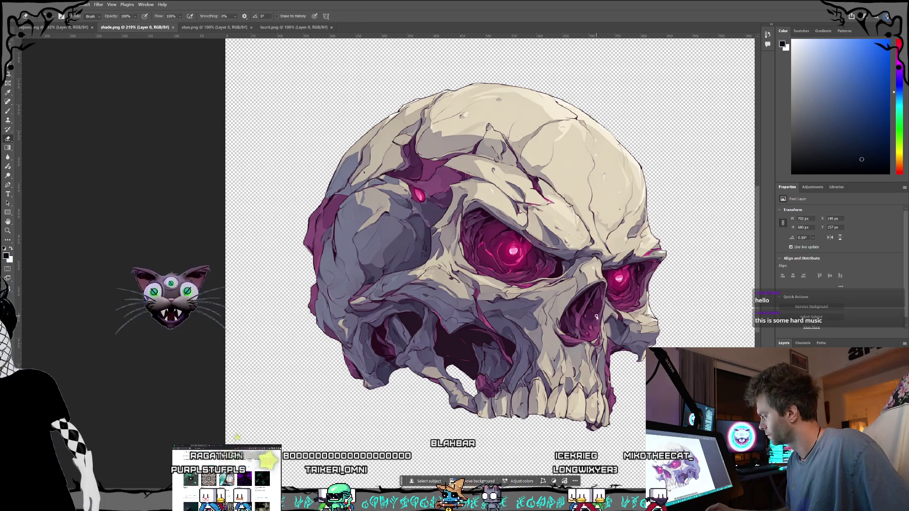
Switch to stun.png and lasso around the pale shadow beneath the emblem.
left_click(208, 31)
scroll(350, 382, "up", 5)
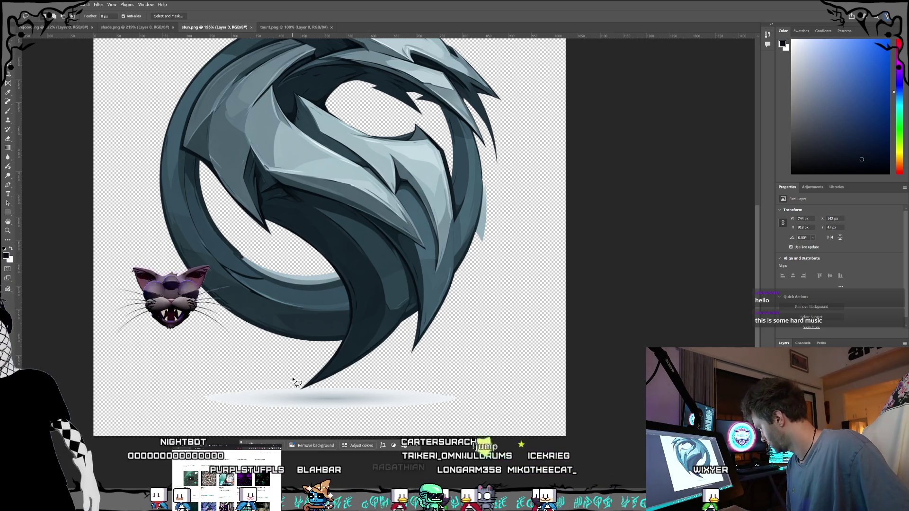
left_click_drag(304, 394, 334, 389)
left_click_drag(483, 410, 230, 422)
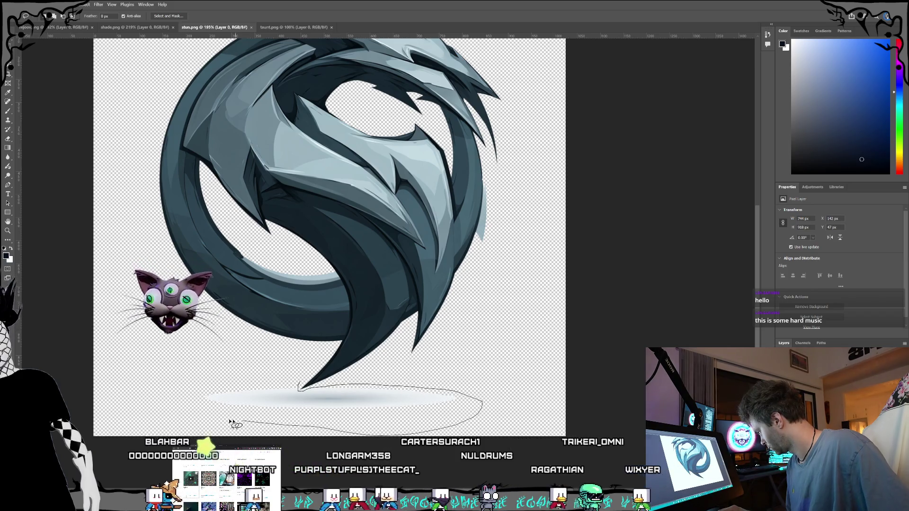
left_click_drag(299, 385, 300, 361)
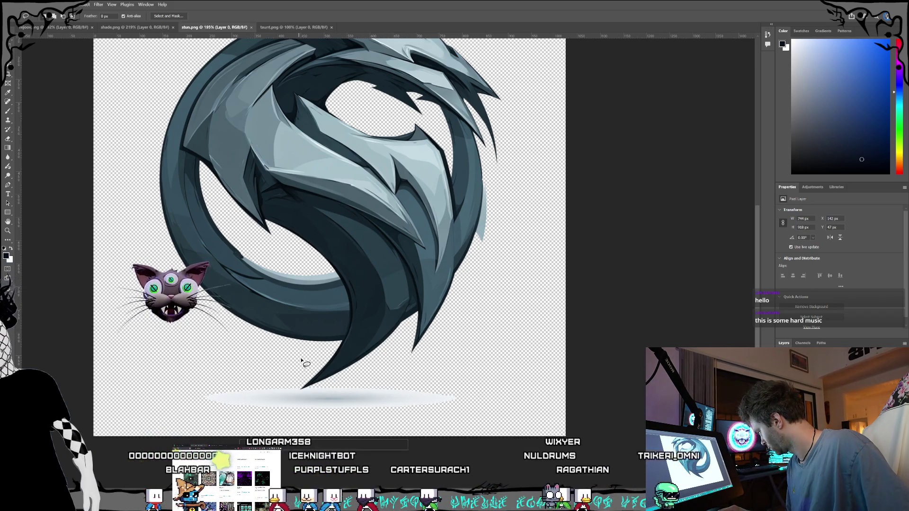
Erase the faint smear under the emblem's pointed lower tip and deselect.
scroll(322, 389, "up", 5)
scroll(321, 391, "up", 4)
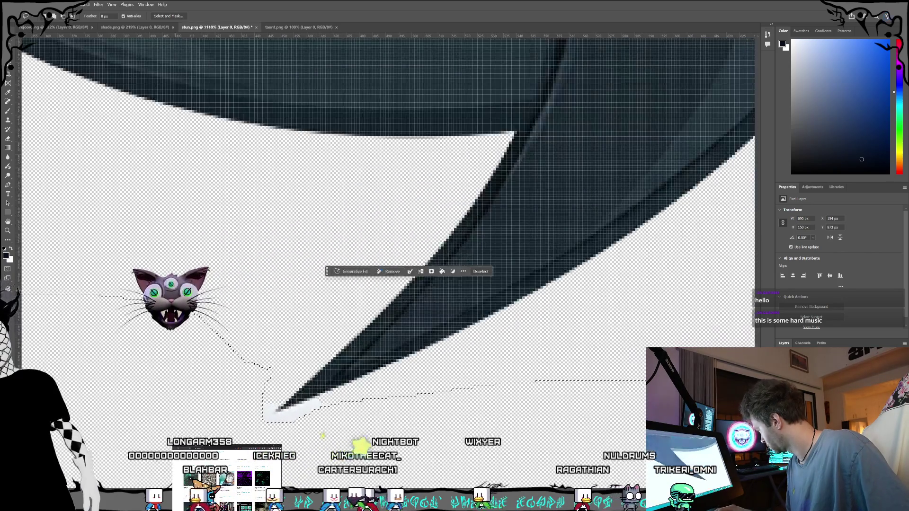
left_click(7, 139)
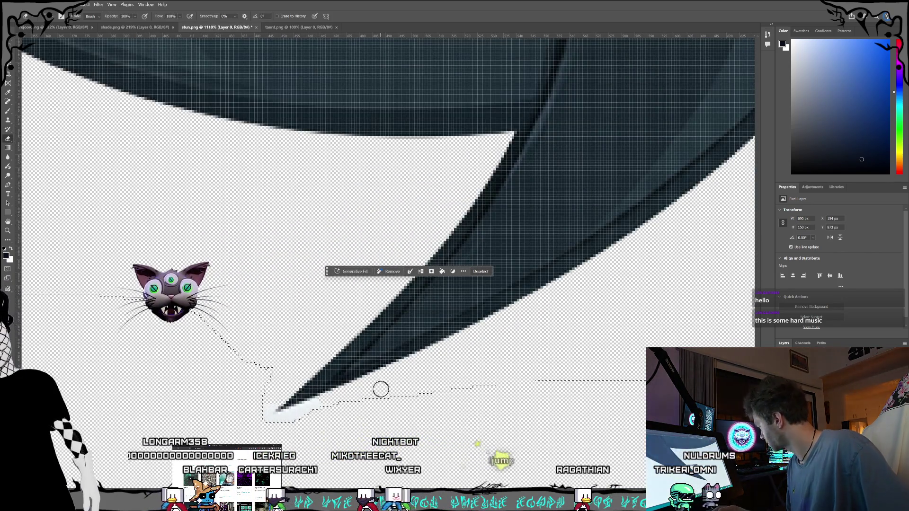
key("ctrl+d")
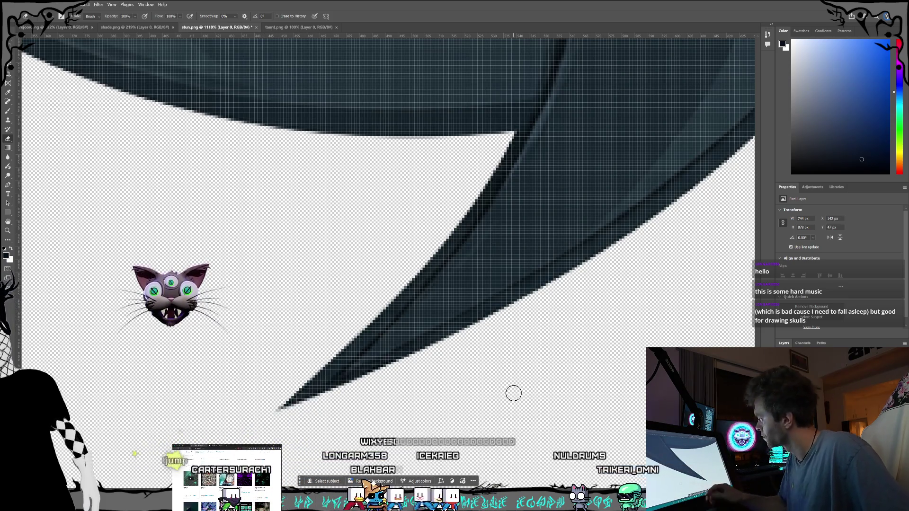
scroll(513, 393, "down", 10)
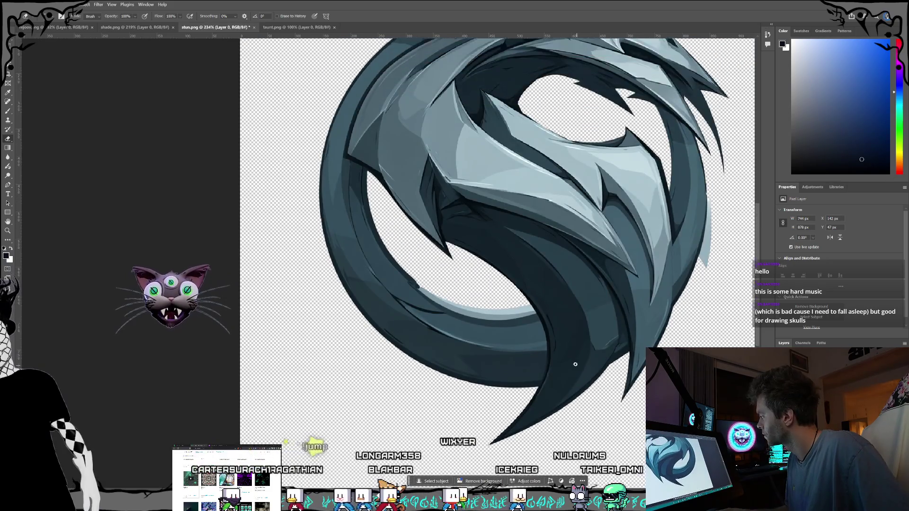
scroll(575, 364, "down", 3)
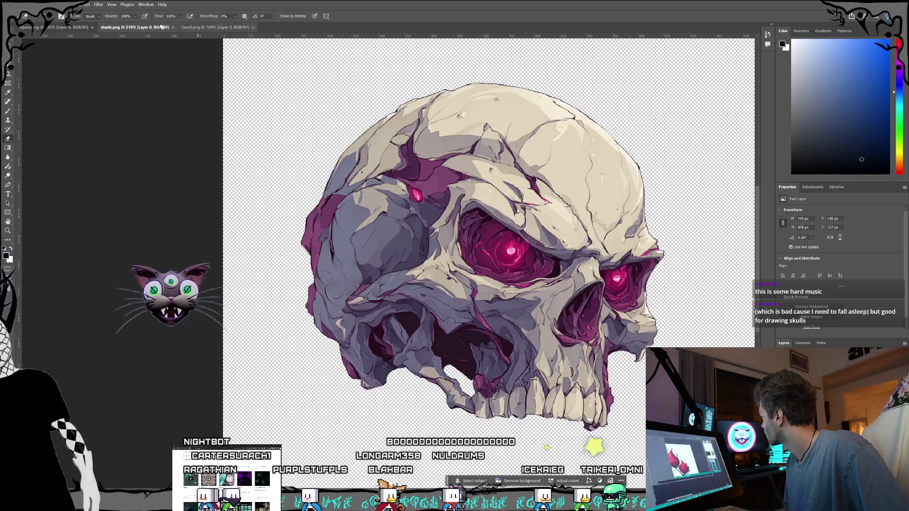
Close the finished shade.png and rejoov.png documents.
left_click(165, 29)
left_click(173, 28)
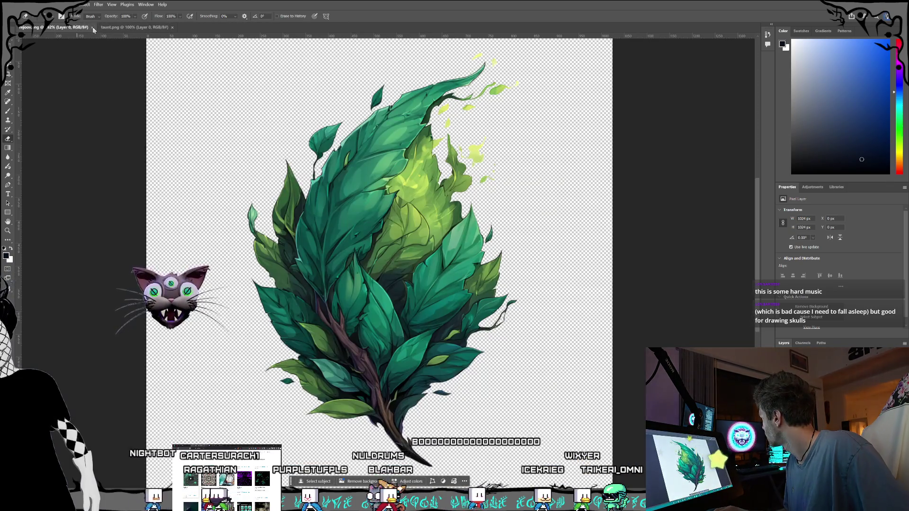
left_click(93, 28)
scroll(455, 243, "up", 2)
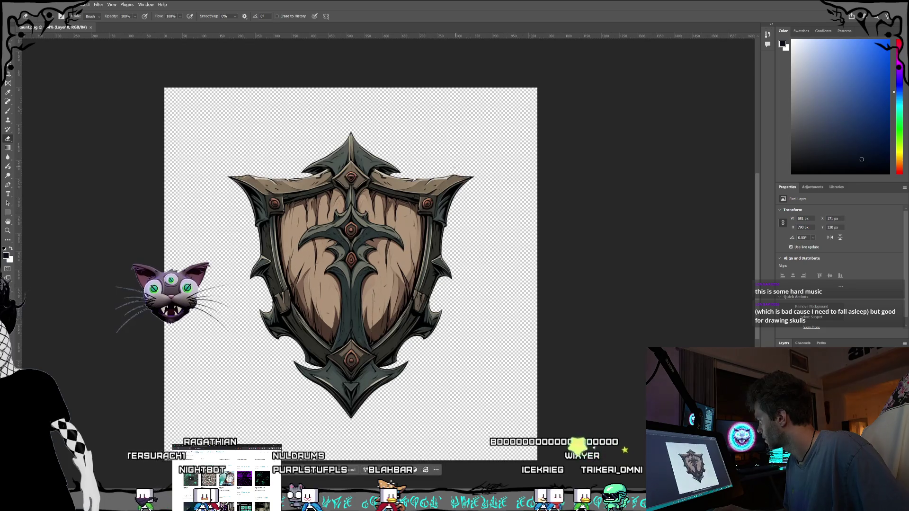
left_click(833, 426)
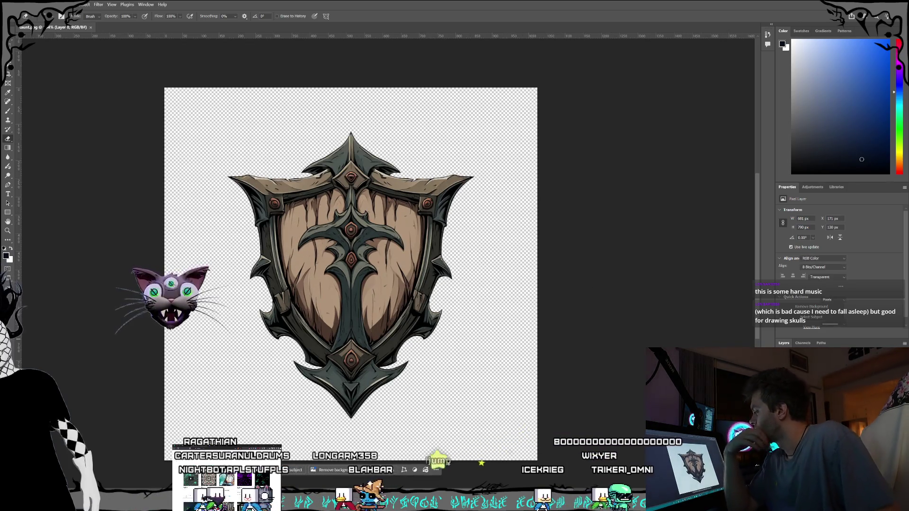
Delete the old poison.png from the Status folder via the Open dialog.
left_click(14, 4)
left_click(89, 126)
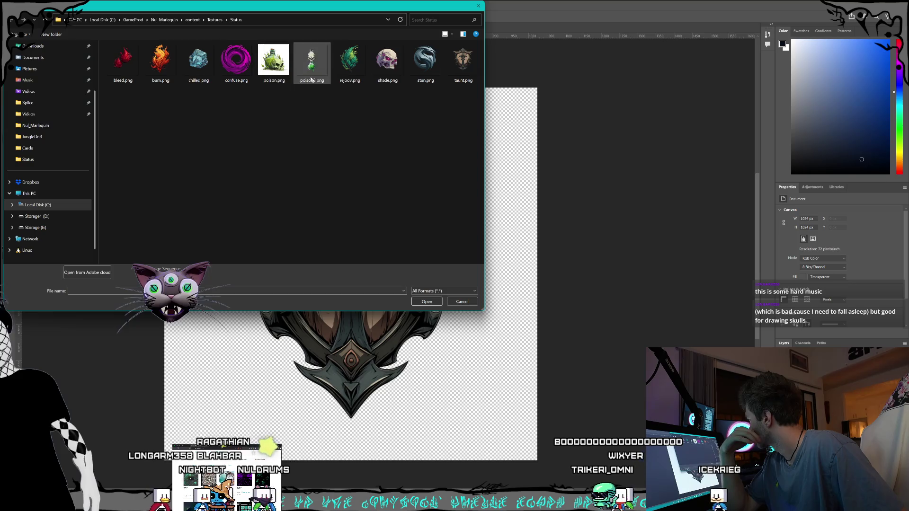
left_click(264, 78)
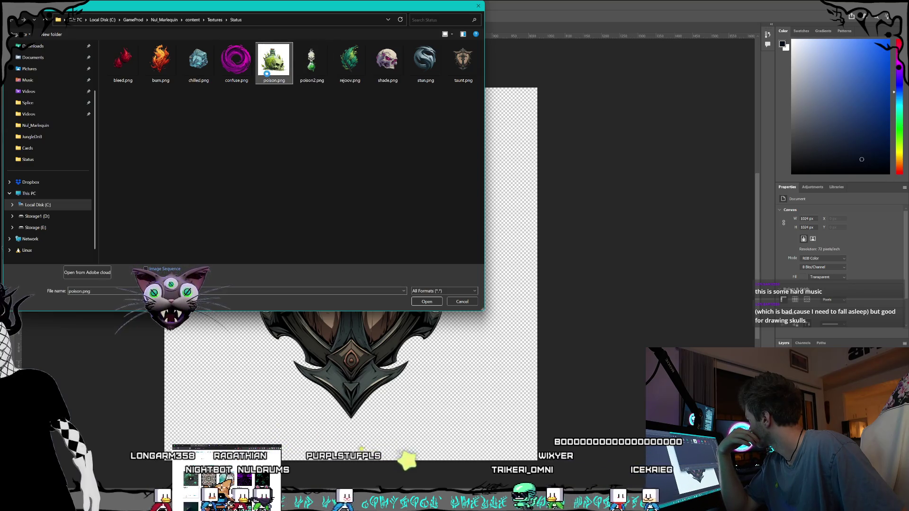
right_click(267, 76)
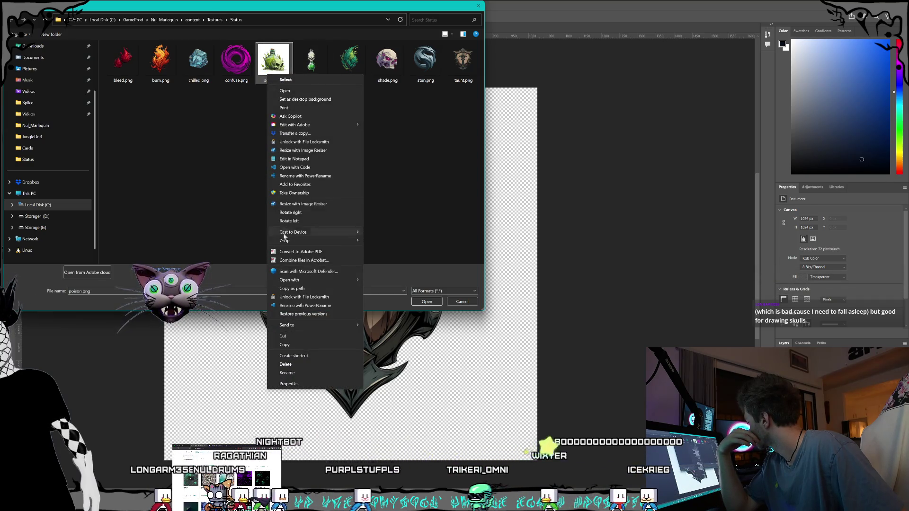
left_click(292, 365)
left_click(283, 136)
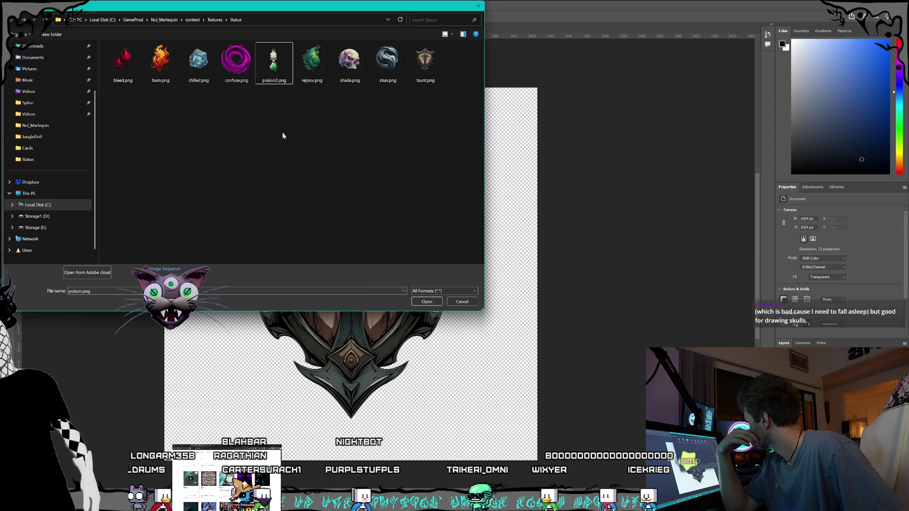
Rename poison2.png to poison.png and open shade.png.
left_click(278, 81)
type("poison.png")
key("Return")
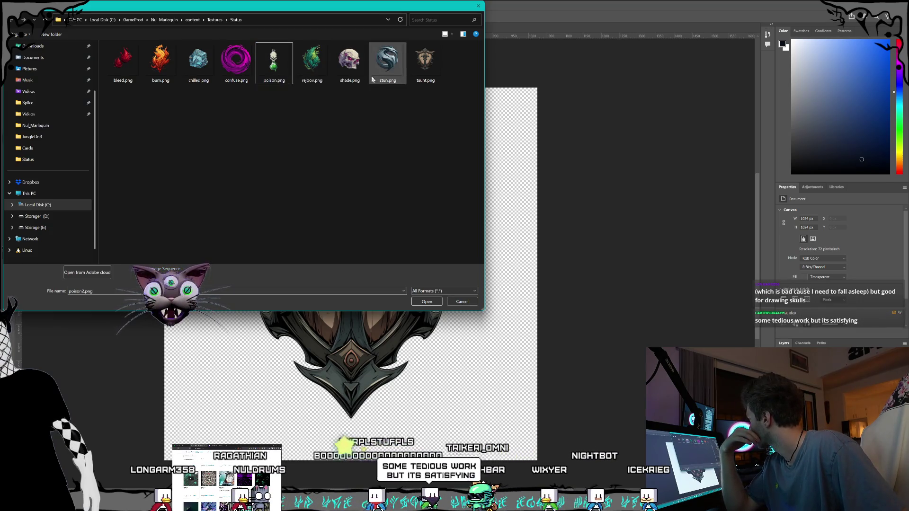
left_click(349, 71)
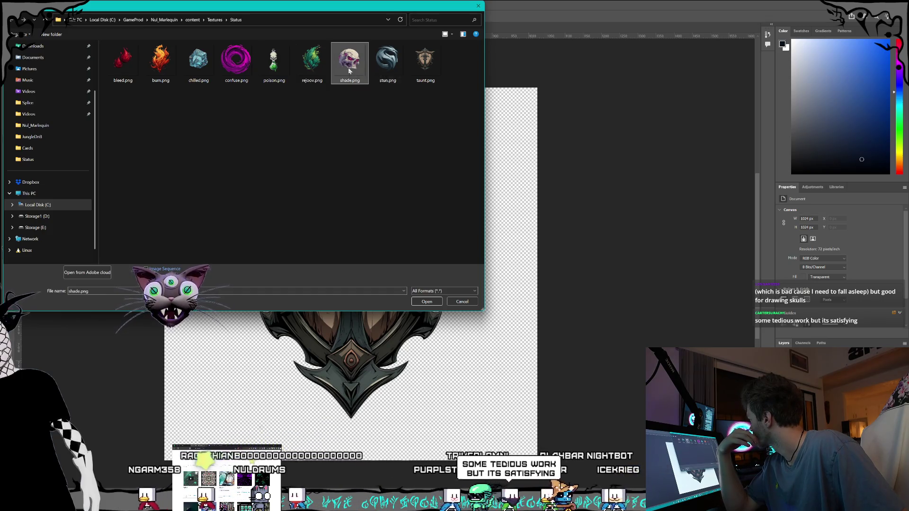
double_click(350, 71)
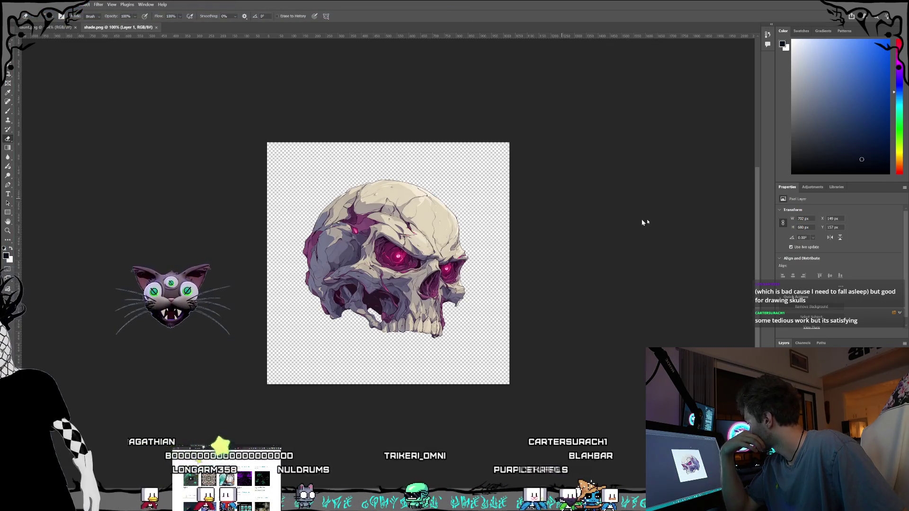
Add a Selective Color layer to the skull with Reds magenta at +100.
left_click(810, 188)
left_click(857, 270)
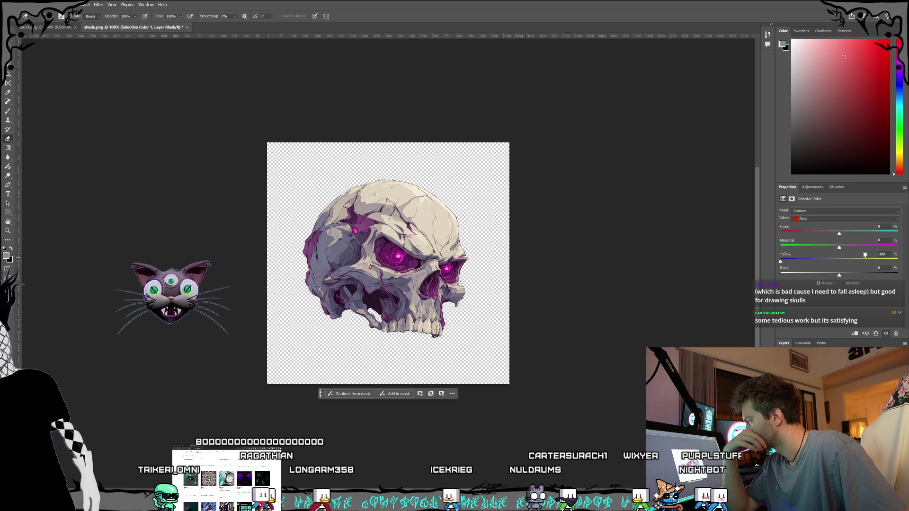
left_click_drag(839, 247, 898, 247)
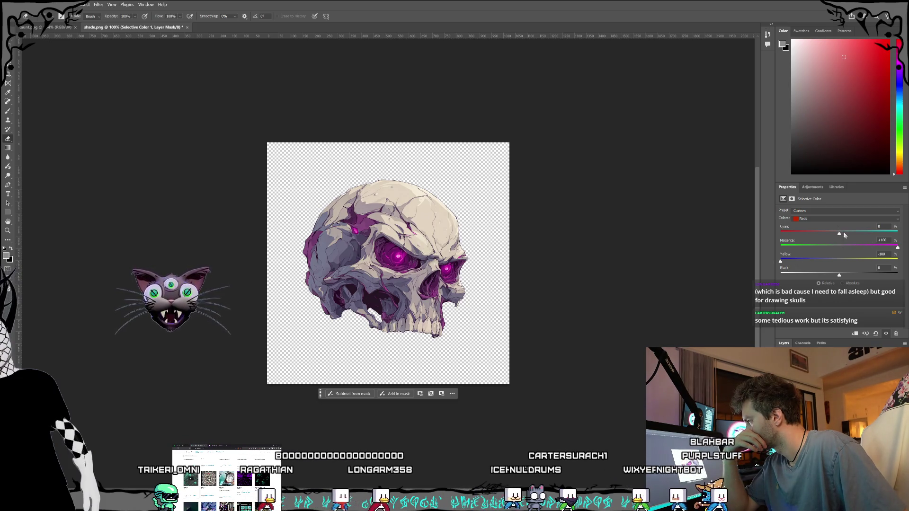
left_click(840, 232)
left_click_drag(840, 231, 839, 233)
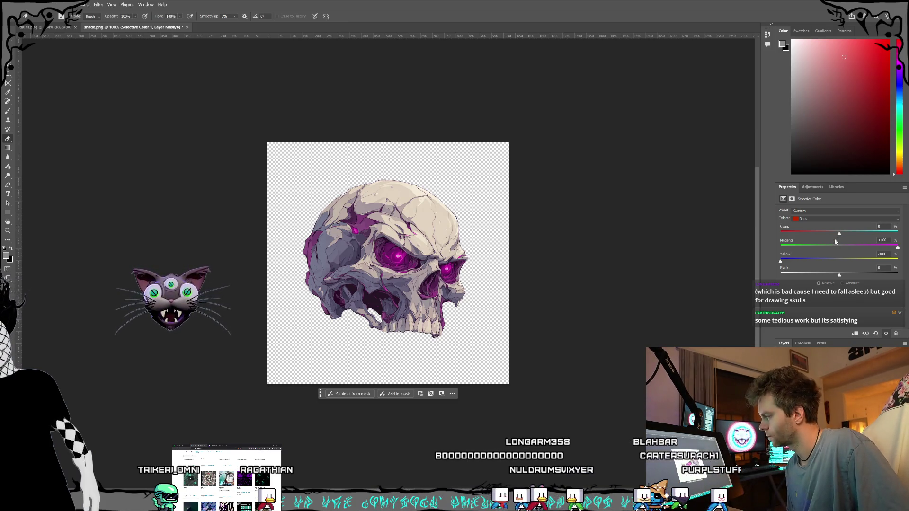
Push magenta to +100 in the Magentas range.
left_click(833, 218)
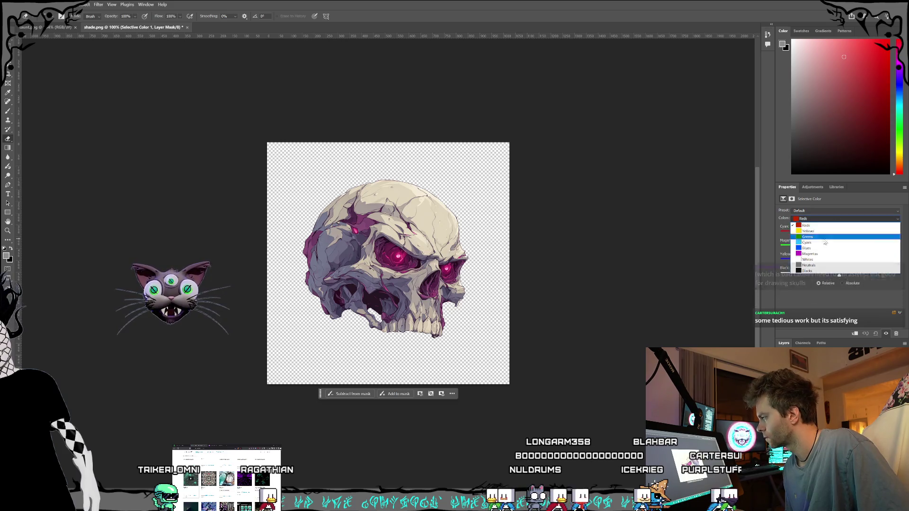
left_click(820, 254)
left_click_drag(838, 274, 883, 274)
key("ctrl+z")
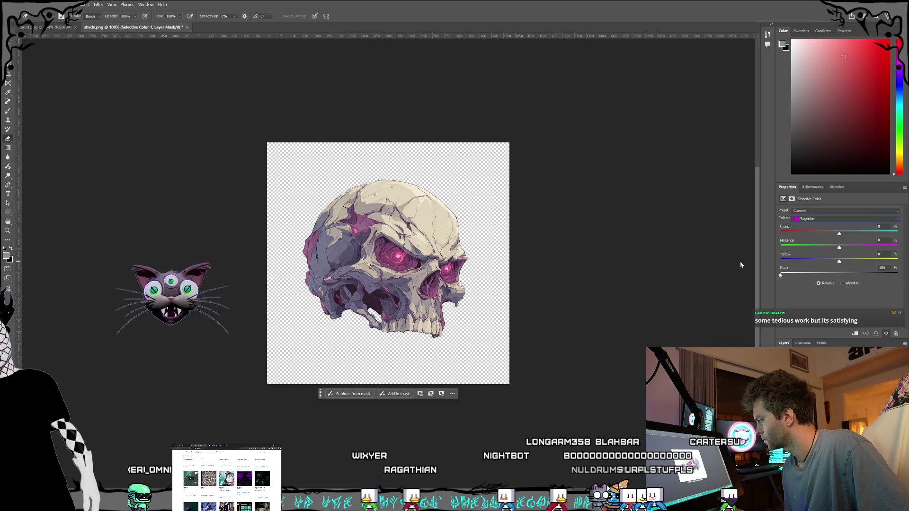
left_click(816, 260)
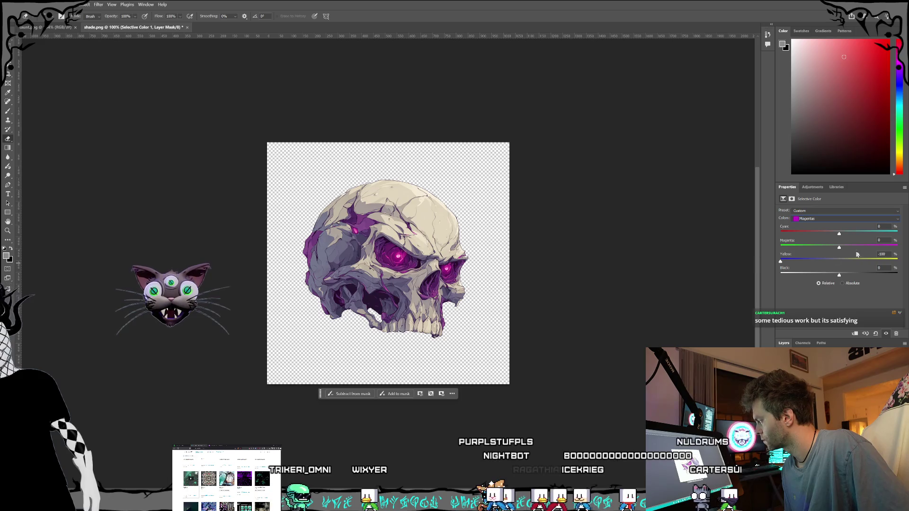
left_click_drag(839, 247, 896, 247)
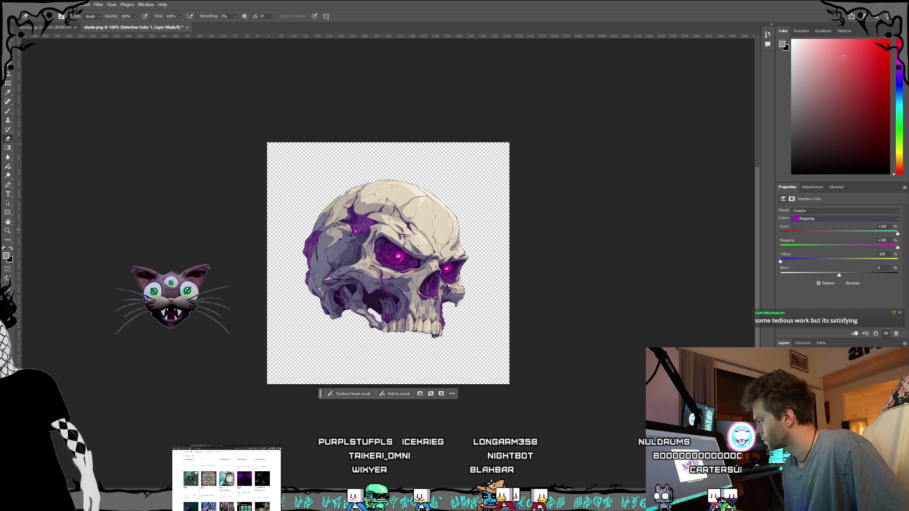
In the Blacks range, max out black, cyan, magenta and yellow to deepen the shadows.
left_click(836, 219)
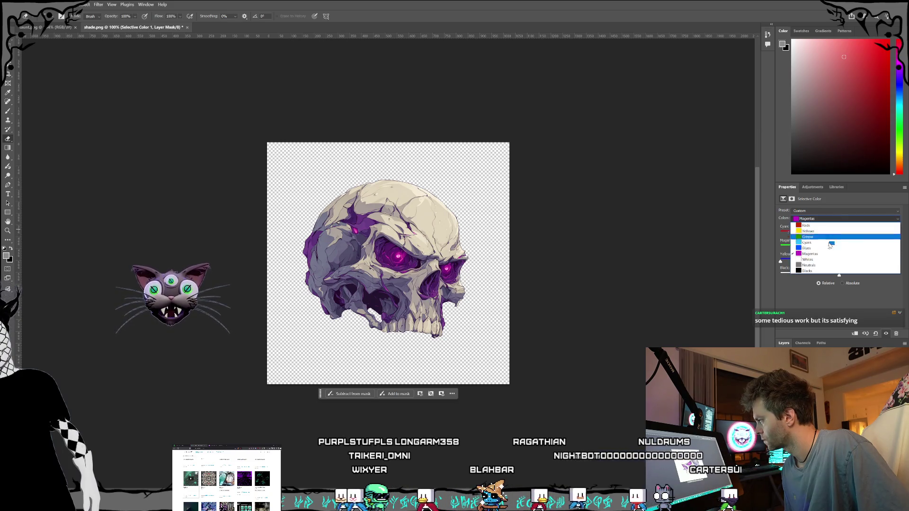
left_click(819, 272)
left_click_drag(838, 275, 897, 275)
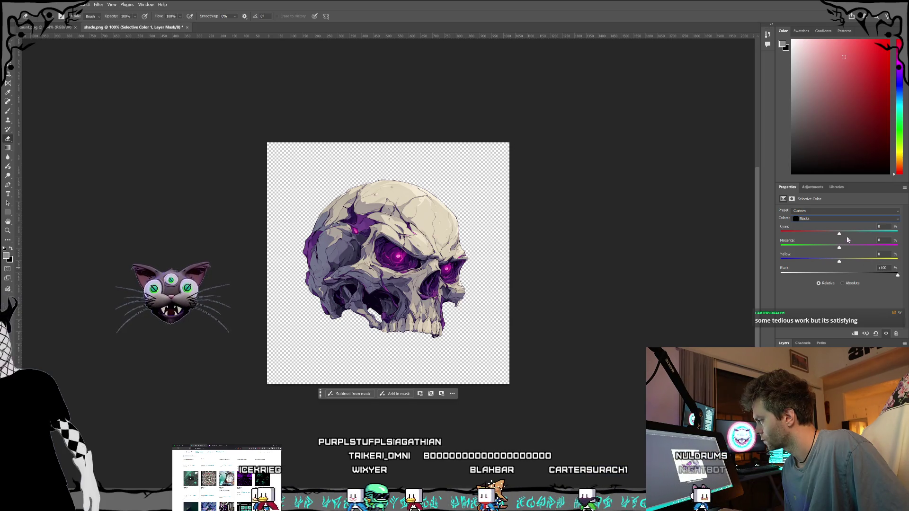
mouse_move(843, 233)
left_mouse_down()
mouse_move(898, 234)
mouse_move(898, 246)
left_mouse_up()
left_click_drag(838, 261, 897, 261)
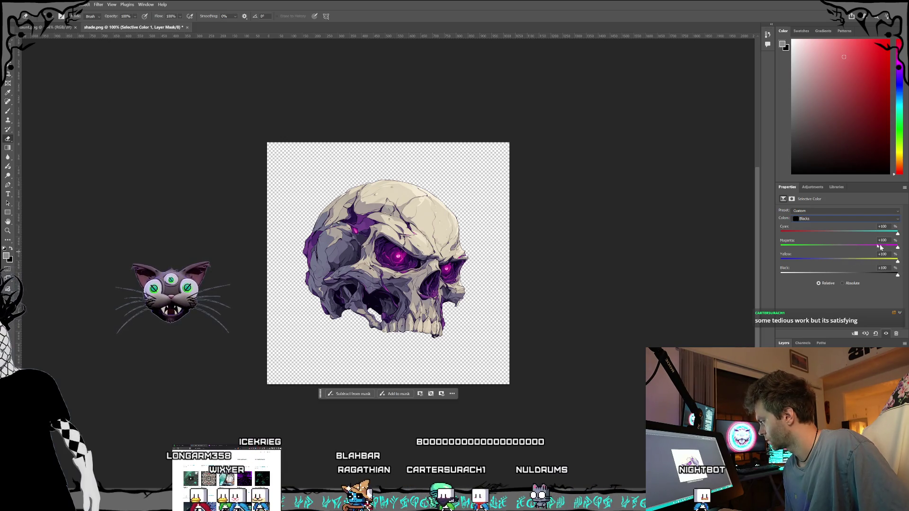
left_click(846, 220)
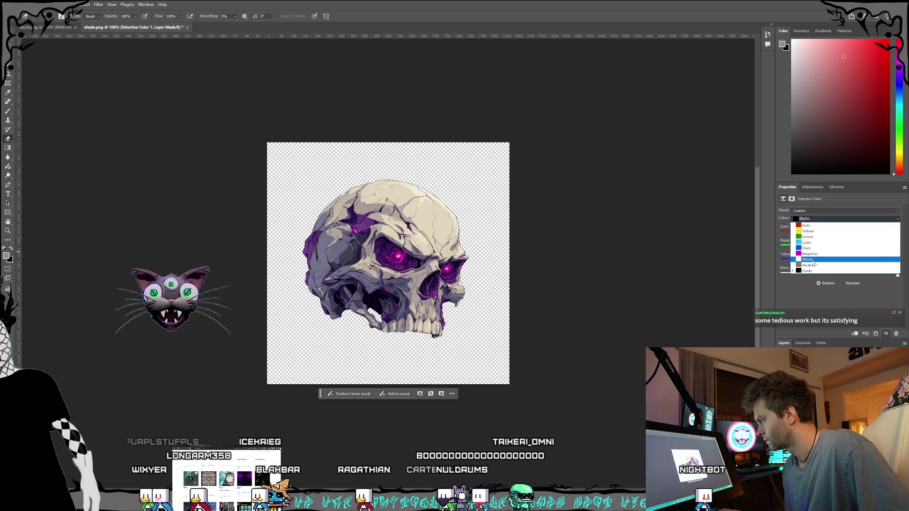
left_click(808, 231)
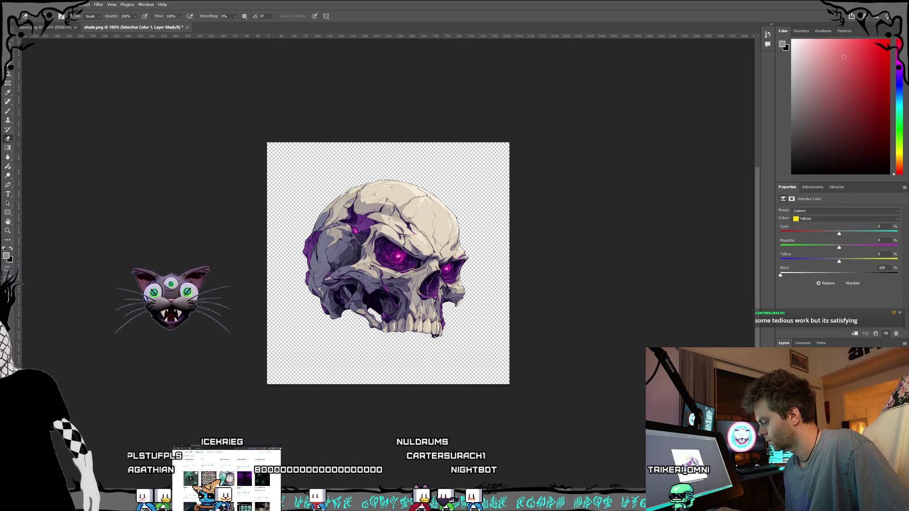
Merge the adjustment into the skull, save shade.png and close it.
key("ctrl+e")
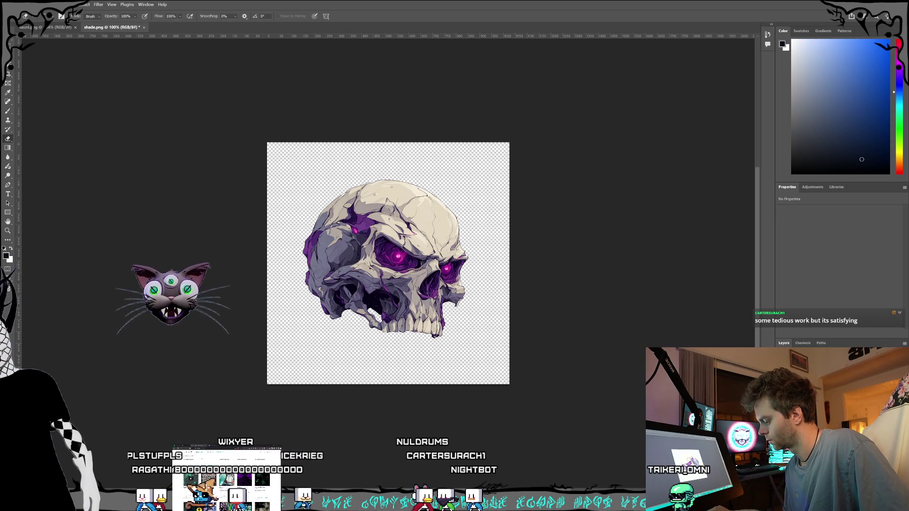
left_click(15, 5)
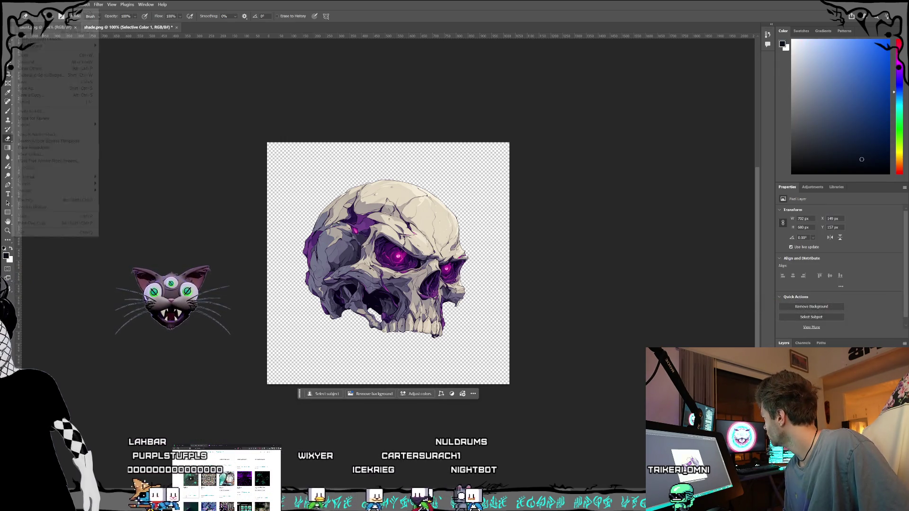
left_click(27, 84)
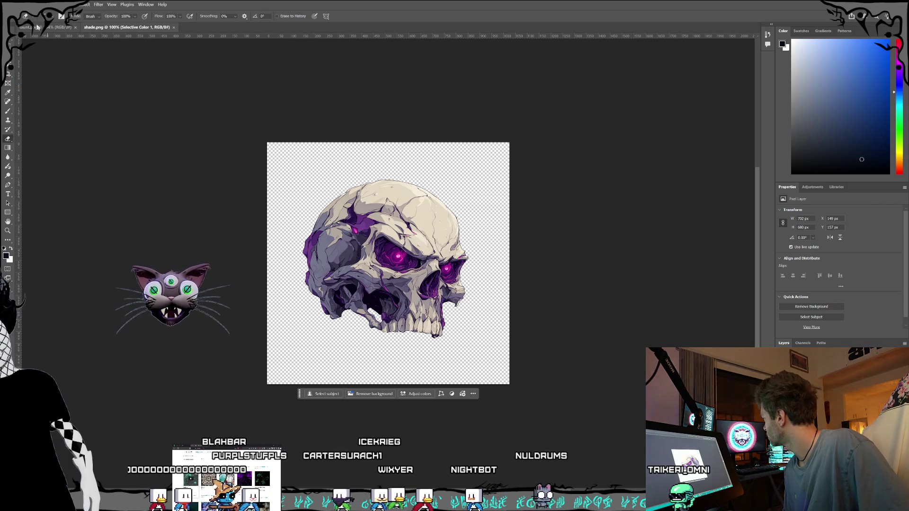
left_click(45, 27)
left_click(173, 27)
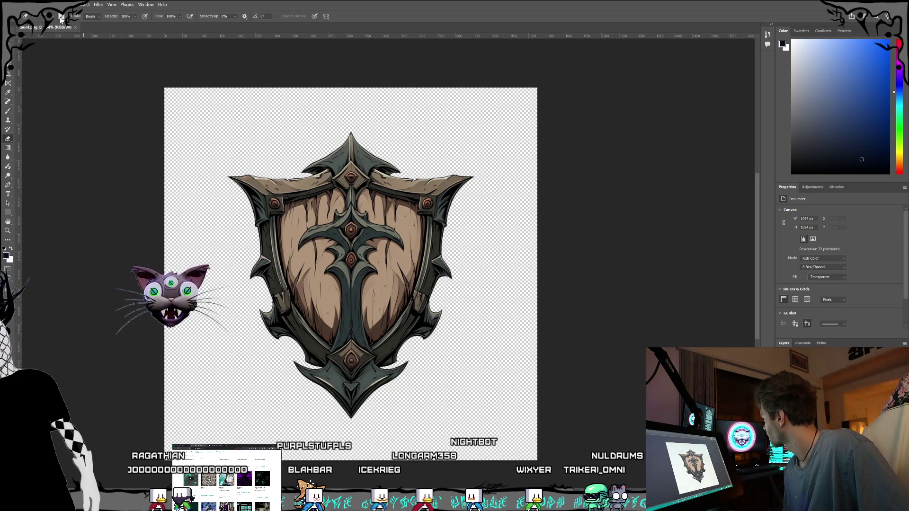
Add a Selective Color layer to the shield with Black at -100 to lighten the tan wood.
left_click(805, 364)
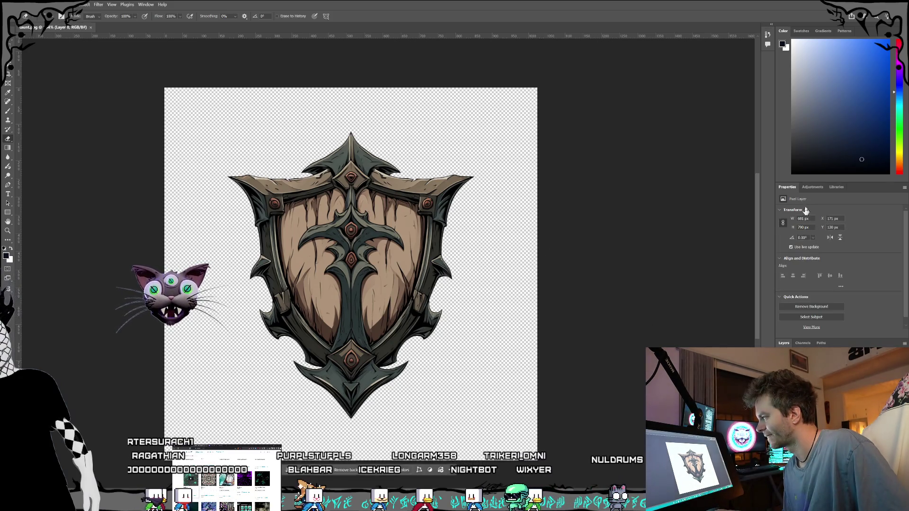
left_click(815, 187)
left_click(851, 268)
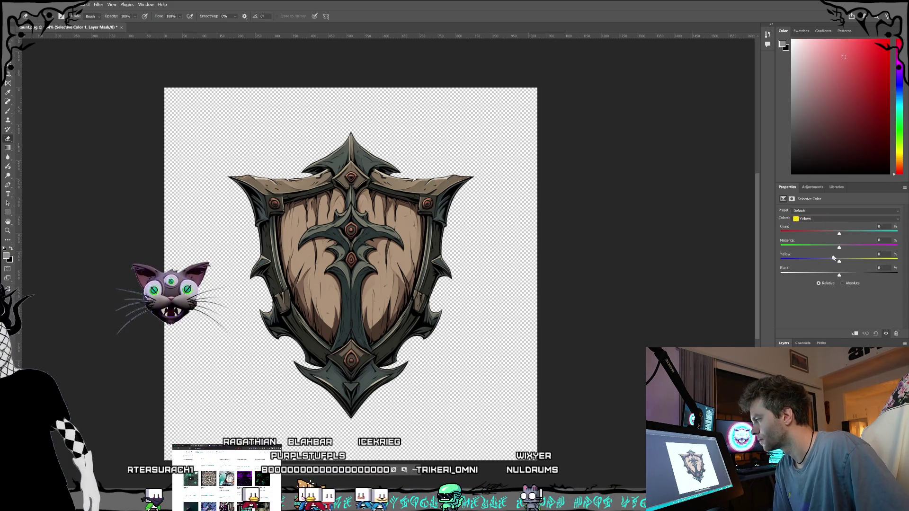
left_click_drag(831, 276, 705, 263)
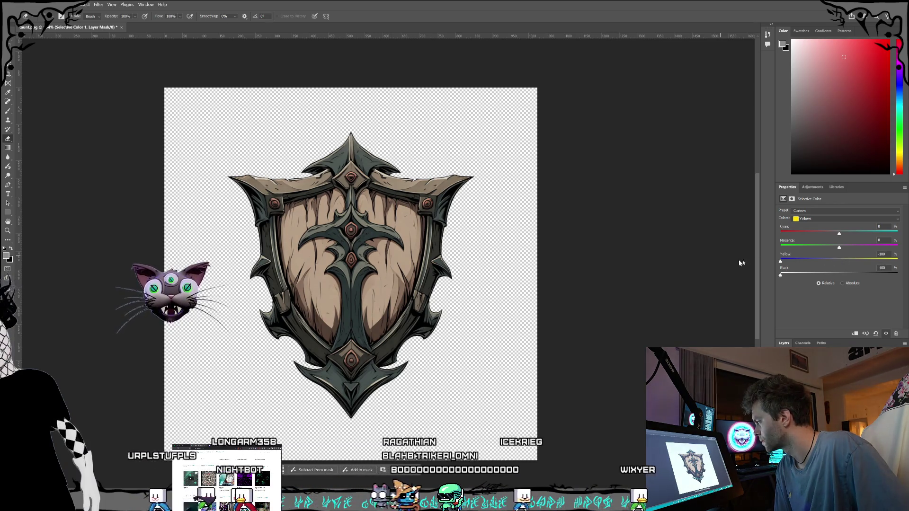
left_click(819, 219)
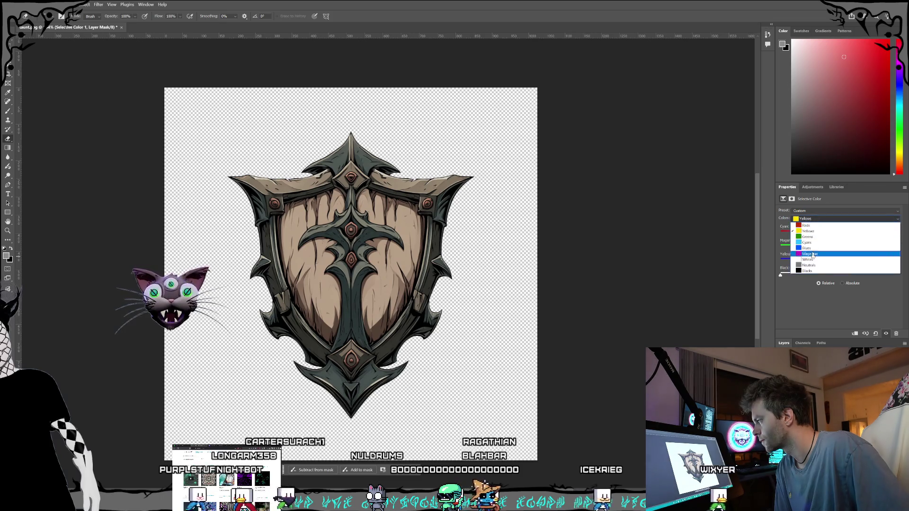
left_click(814, 248)
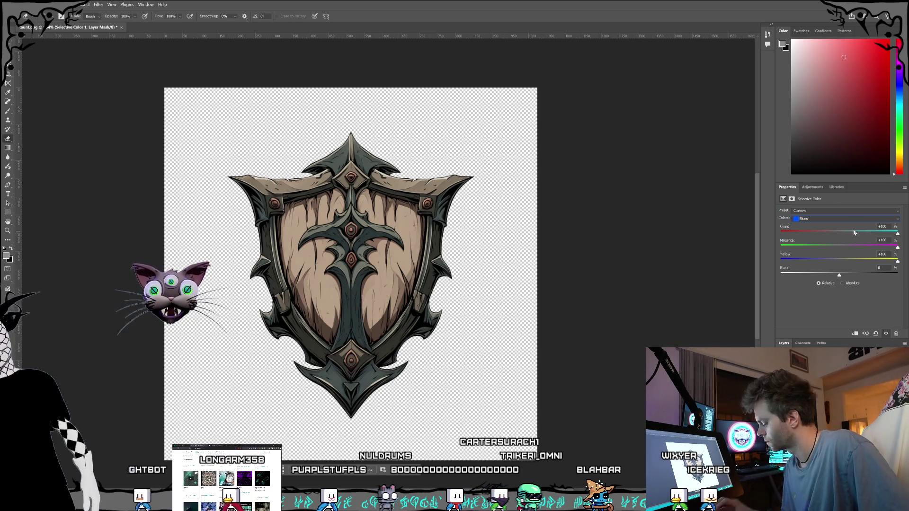
Merge the colour adjustment down into the shield's image layer.
key("ctrl+e")
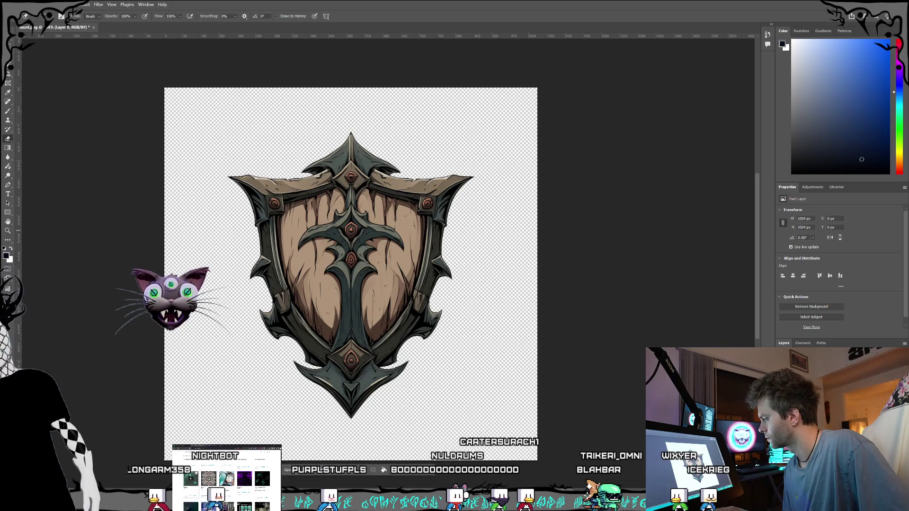
key("ctrl+a")
left_click(42, 4)
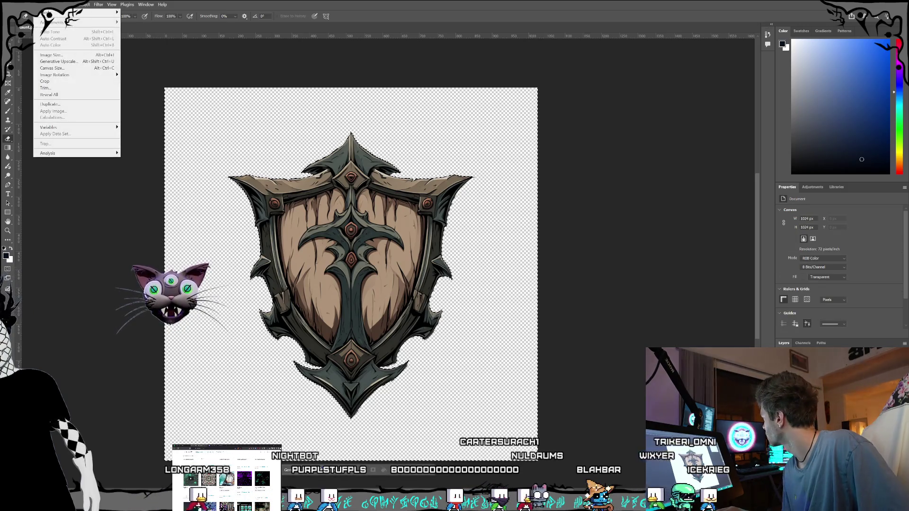
mouse_move(48, 13)
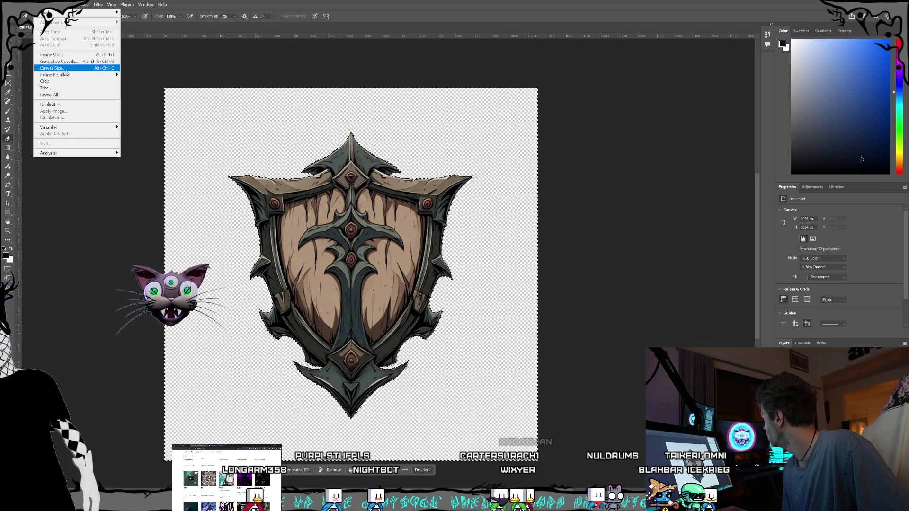
left_click(41, 4)
left_click(28, 5)
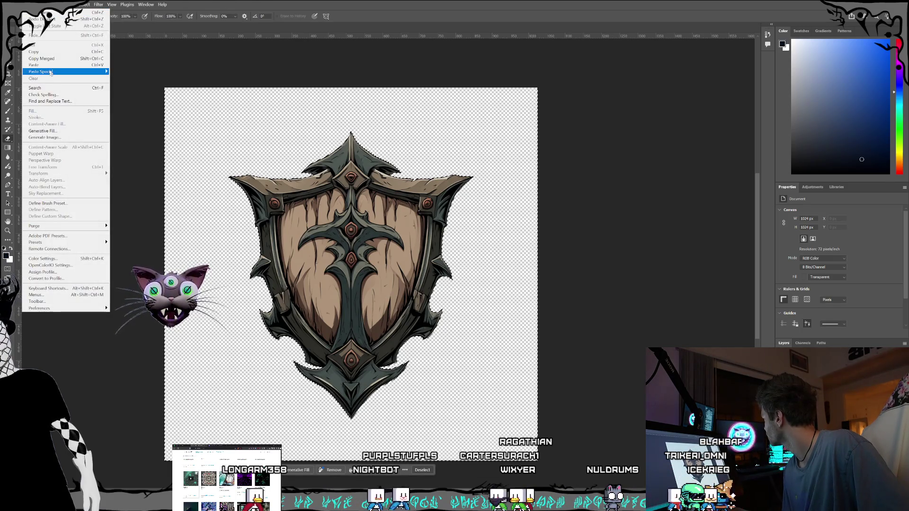
left_click(112, 4)
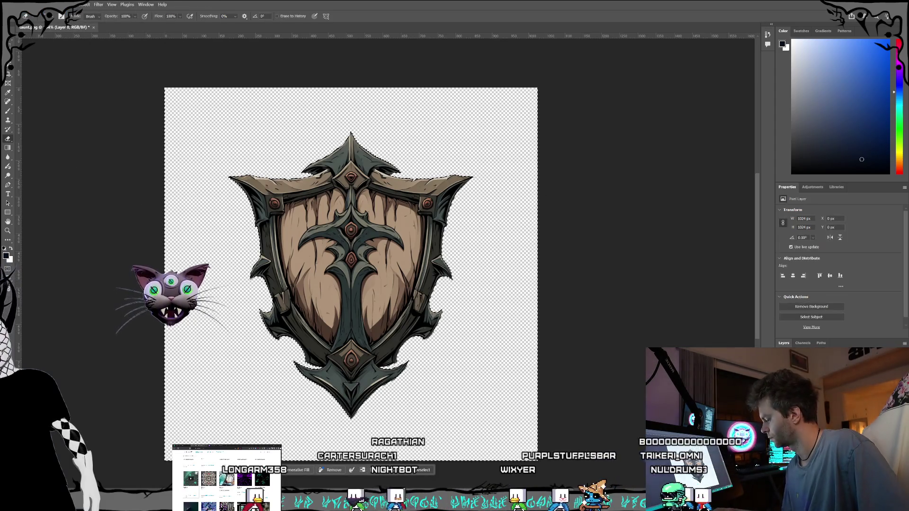
key("Delete")
key("ctrl+d")
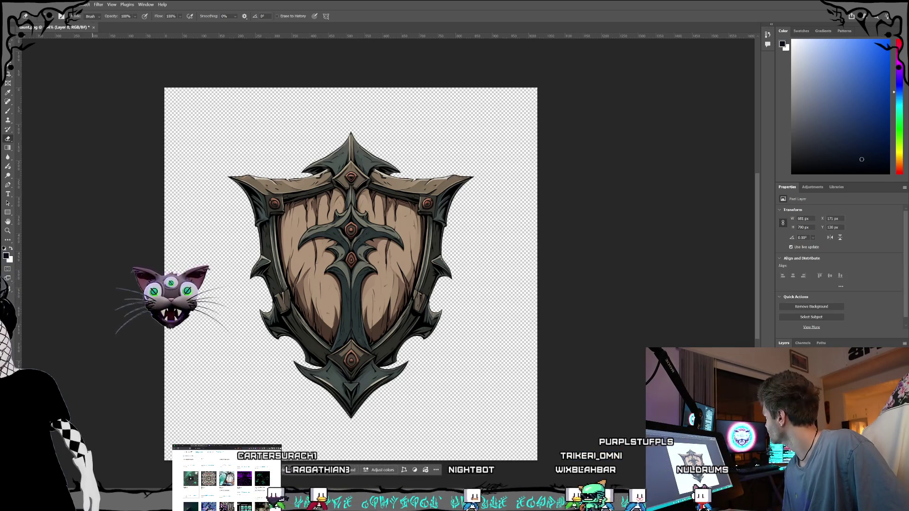
left_click(45, 4)
mouse_move(71, 22)
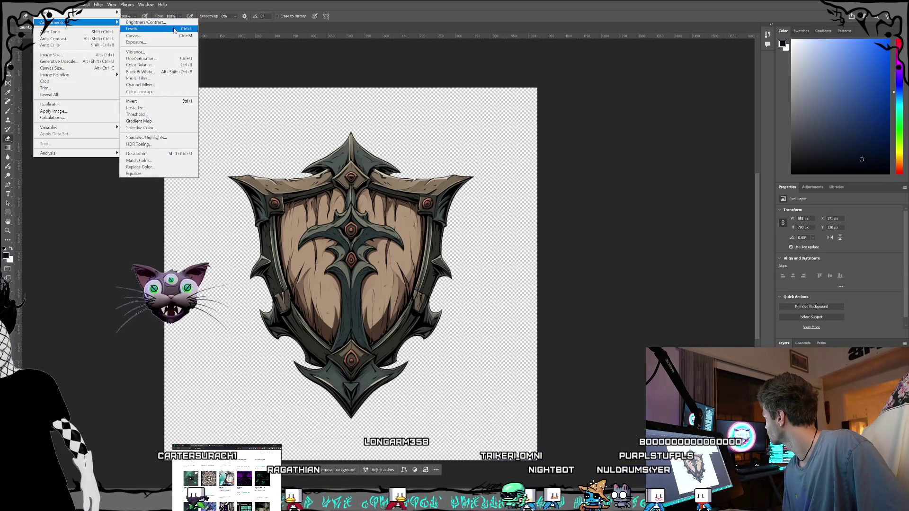
Shift the shield's hue toward blue with Hue/Saturation.
left_click(151, 59)
left_click_drag(445, 180, 550, 132)
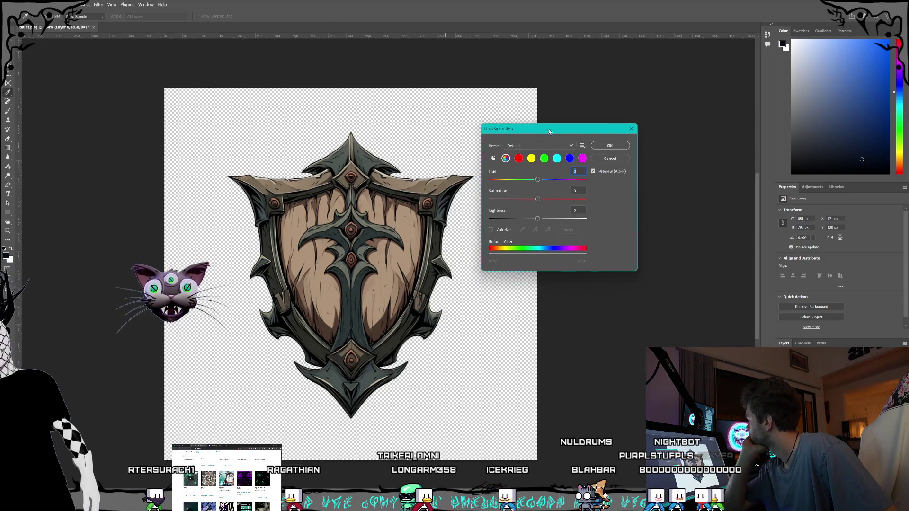
left_click_drag(544, 181, 596, 182)
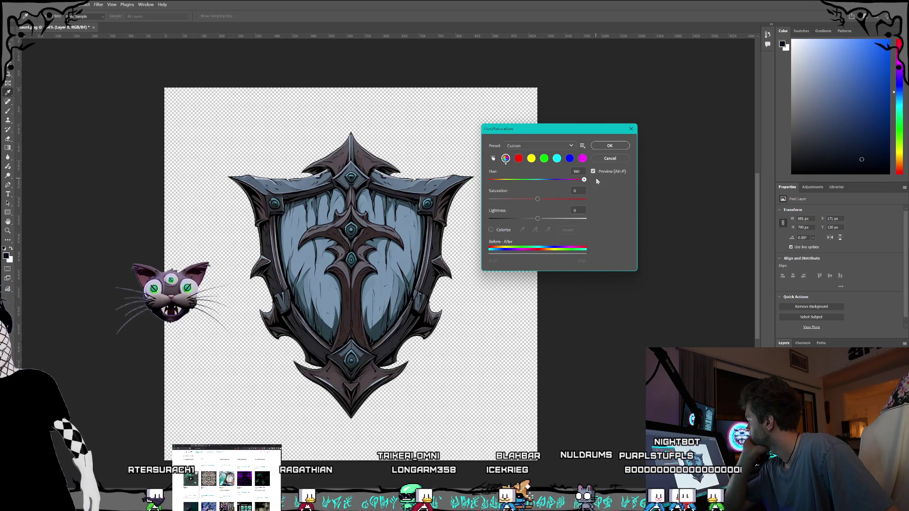
left_click(618, 146)
key("e")
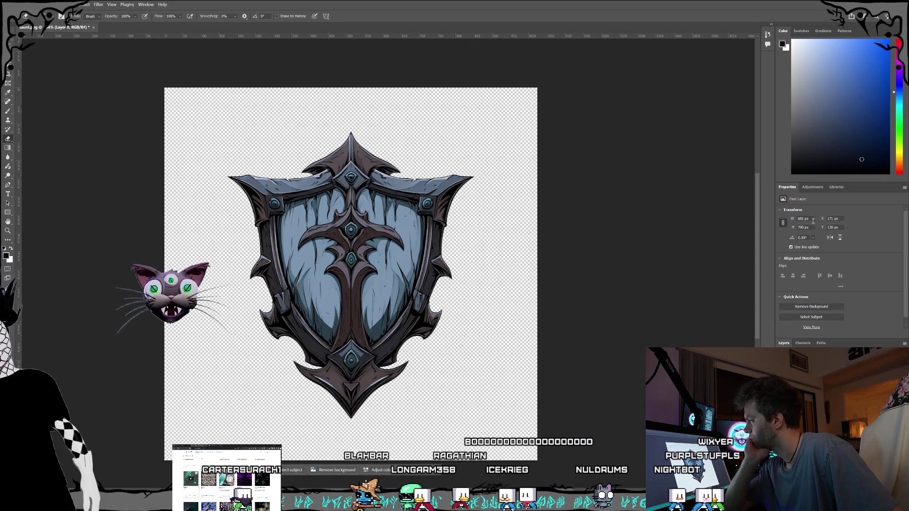
Add Selective Color: Blues black +100, cyan +100, magenta -100; Yellows yellow +2.
left_click(812, 186)
left_click(852, 268)
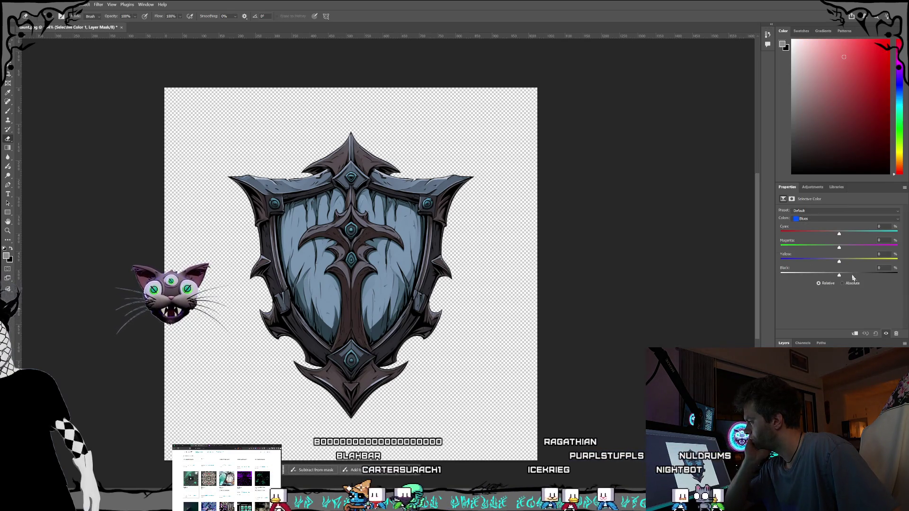
left_click_drag(839, 275, 897, 275)
mouse_move(848, 234)
left_mouse_down()
mouse_move(898, 234)
mouse_move(846, 247)
left_mouse_up()
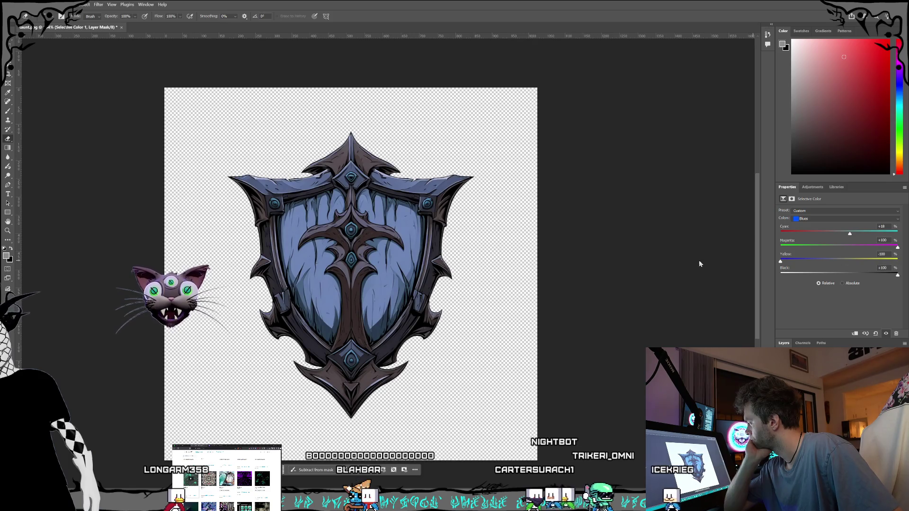
mouse_move(871, 248)
left_mouse_down()
mouse_move(675, 250)
mouse_move(902, 247)
left_mouse_up()
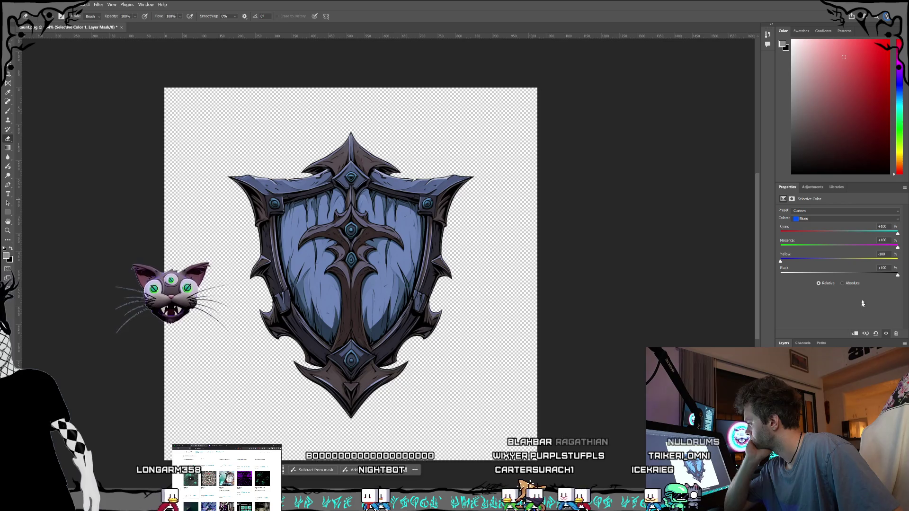
left_click(831, 219)
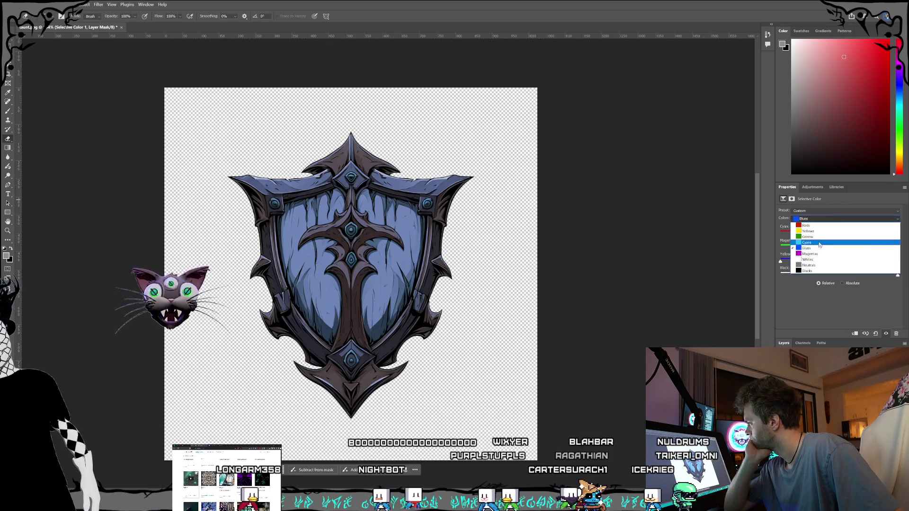
left_click(821, 232)
left_click_drag(837, 261, 841, 265)
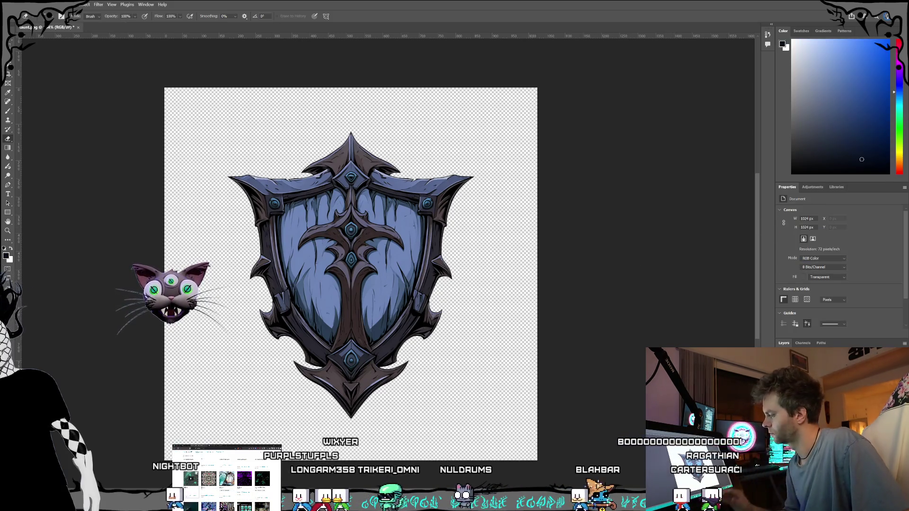
Save the shield icon into the content/Textures/Status folder.
key("Delete")
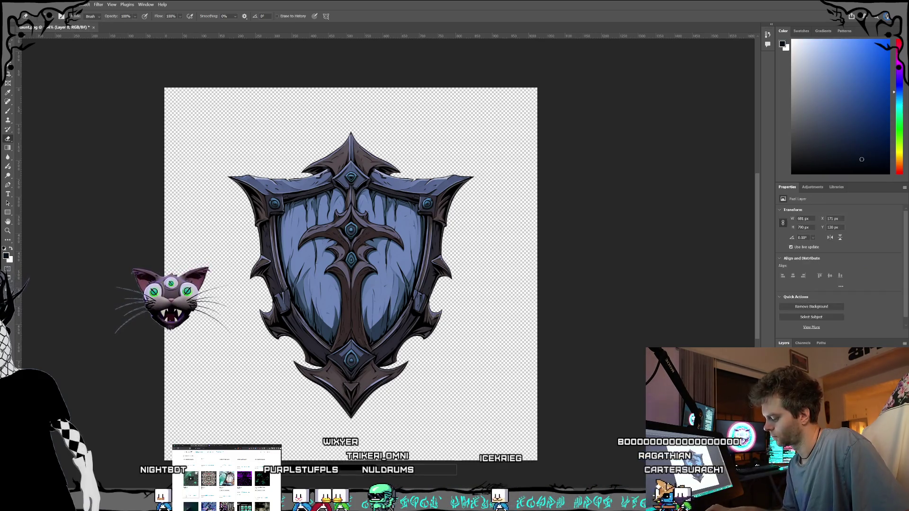
left_click(832, 473)
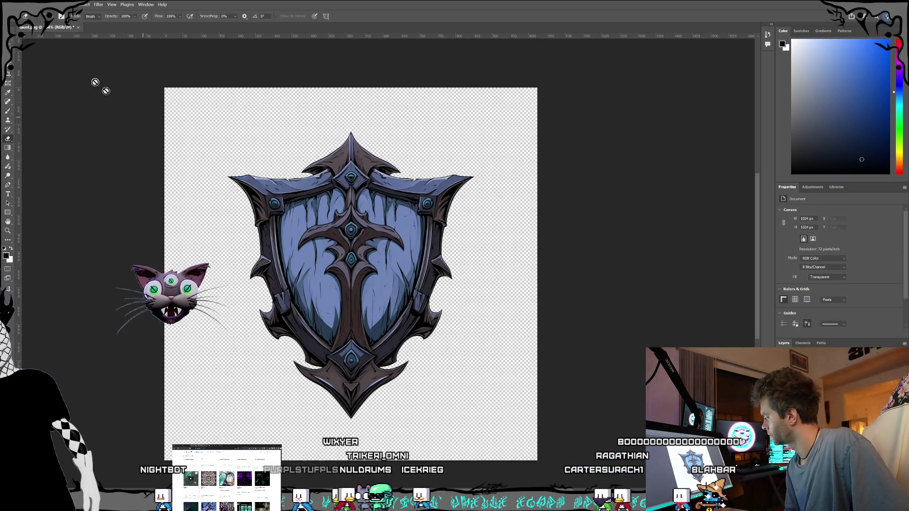
left_click(11, 4)
left_click(36, 83)
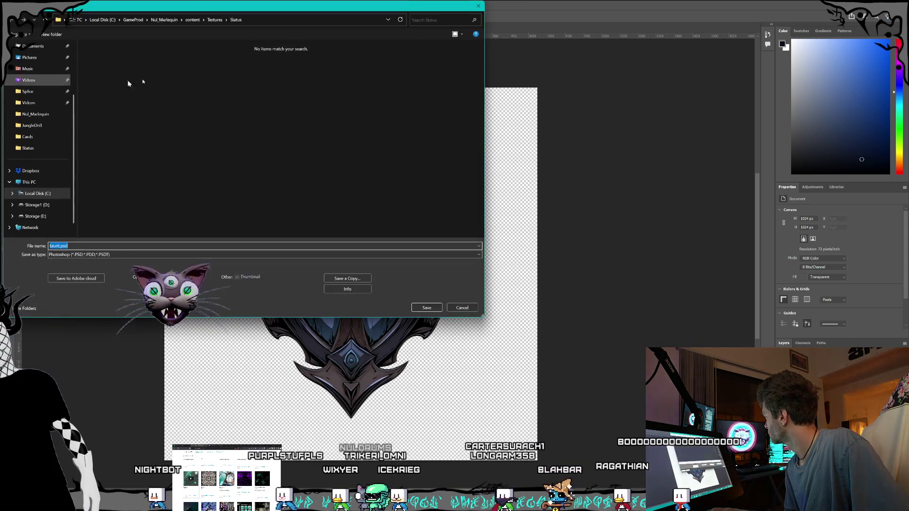
key("Escape")
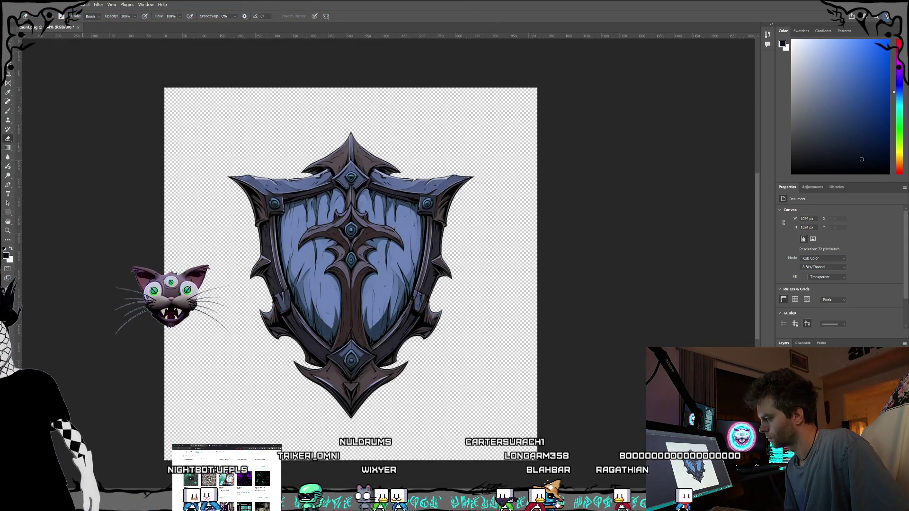
Make Selective Color 1 active, save the document again and quit Photoshop.
left_click(833, 378)
key("alt+]")
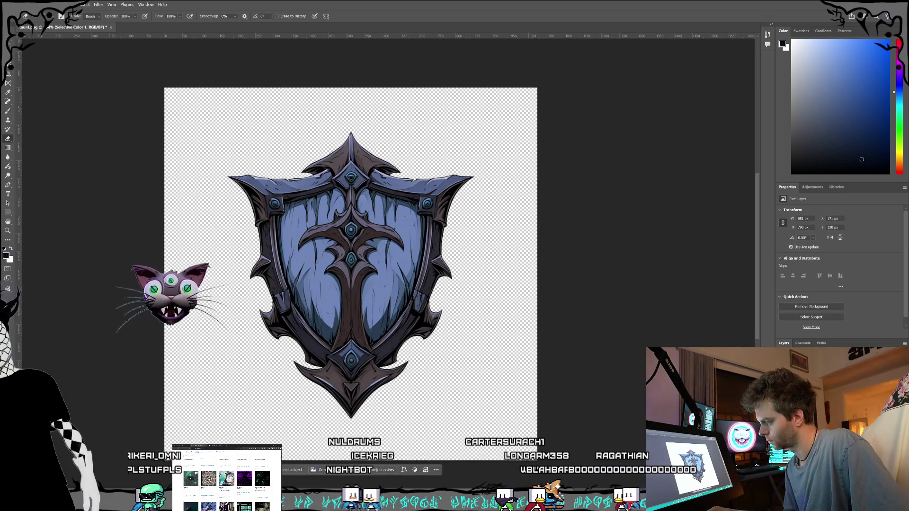
left_click(13, 4)
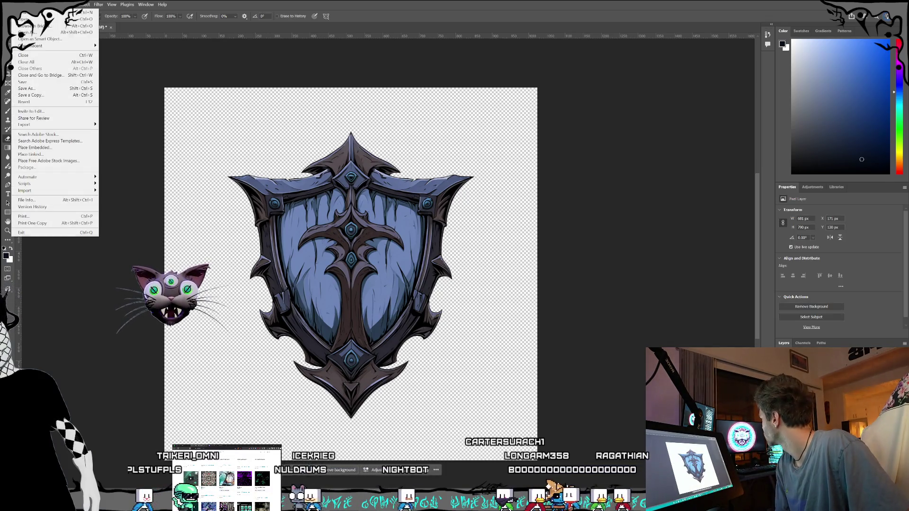
left_click(28, 82)
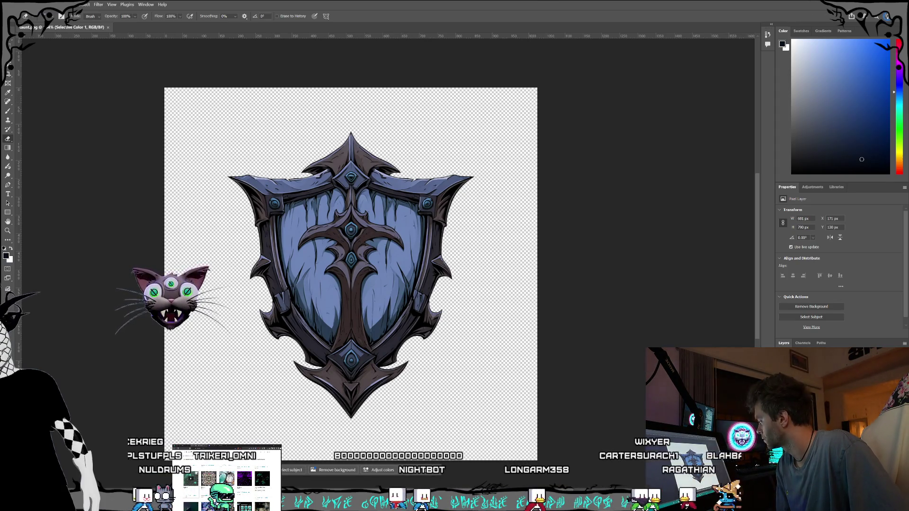
key("ctrl+q")
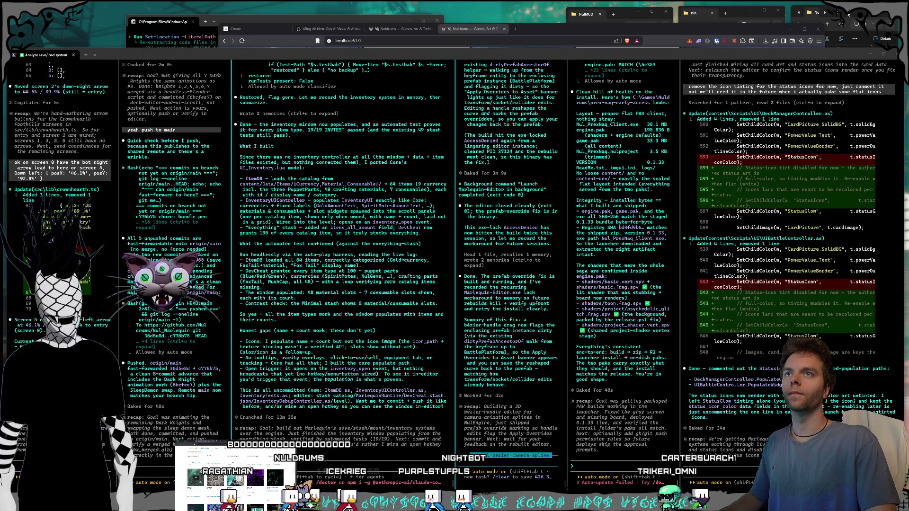
Bring the Marlequin project folder window to the front.
left_click(842, 24)
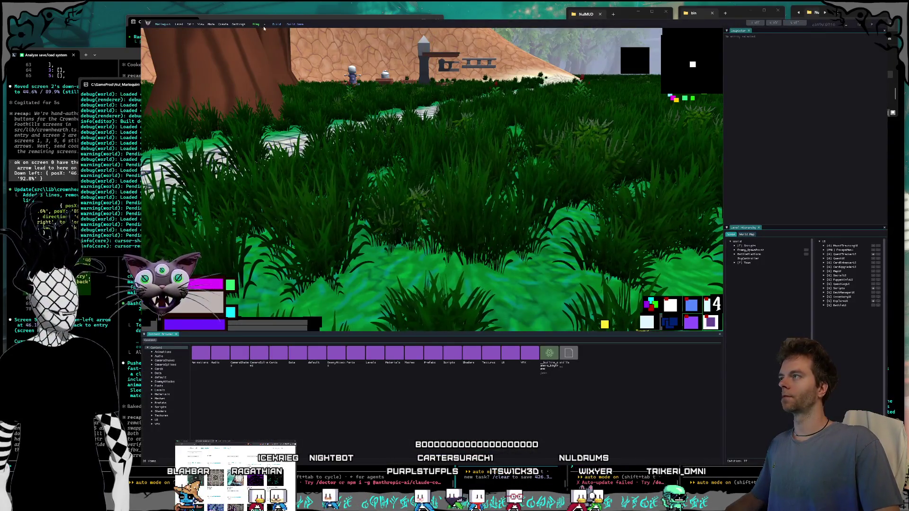
Check the card deck board in play, close the editor, and paste the screenshot with 'for engine / marlequin? it s'.
left_click(256, 23)
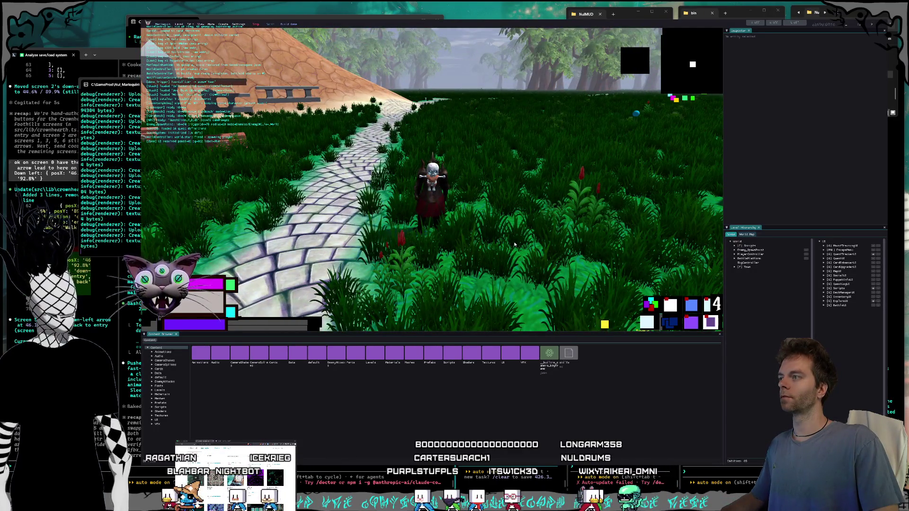
key("Tab")
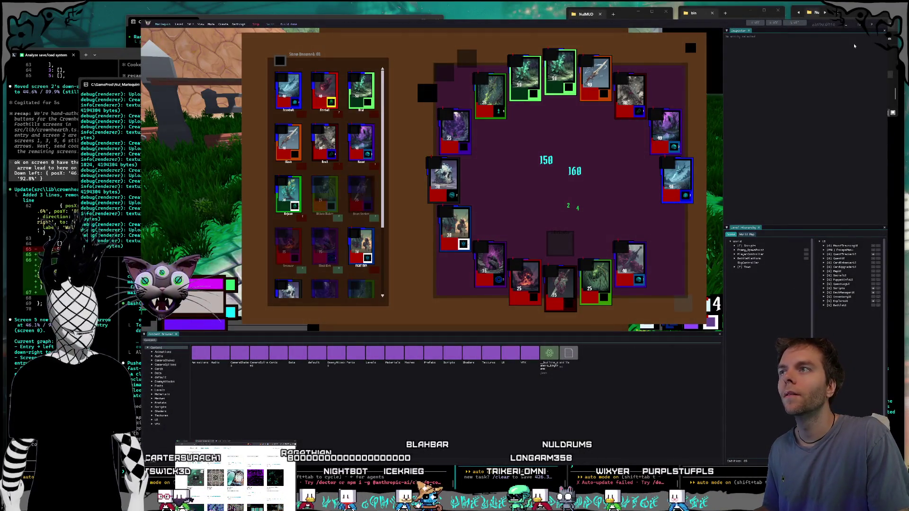
left_click(872, 24)
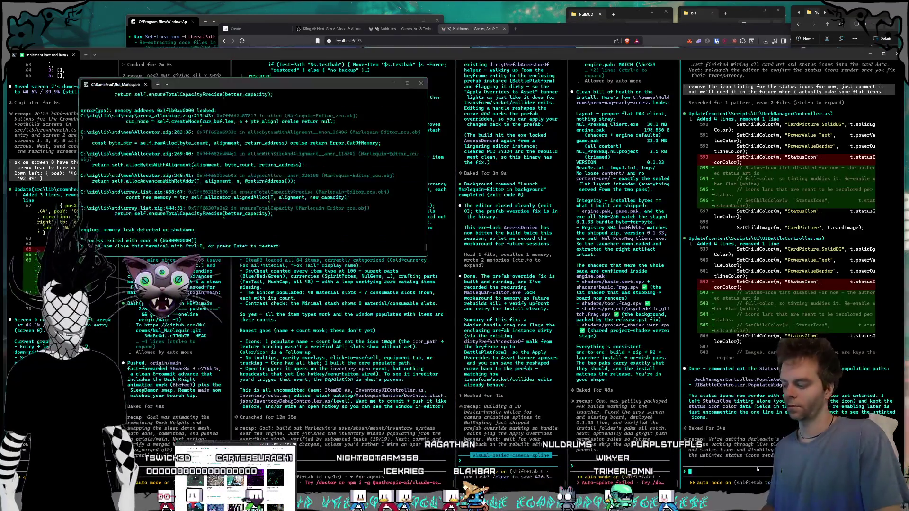
key("ctrl+v")
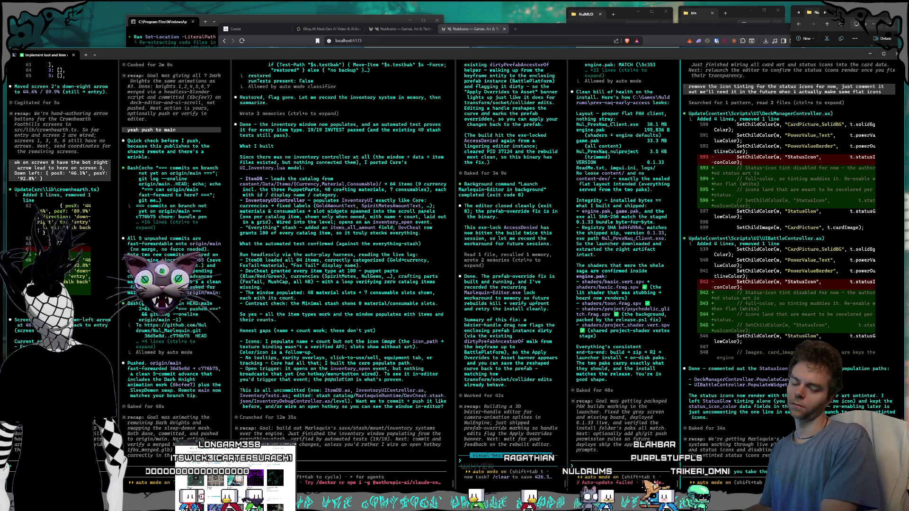
type("for engine / m")
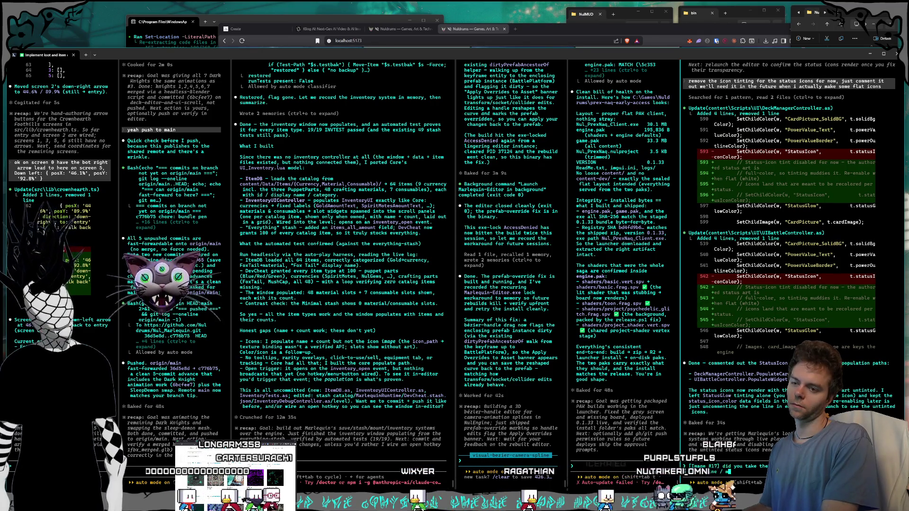
type("arlequin? ")
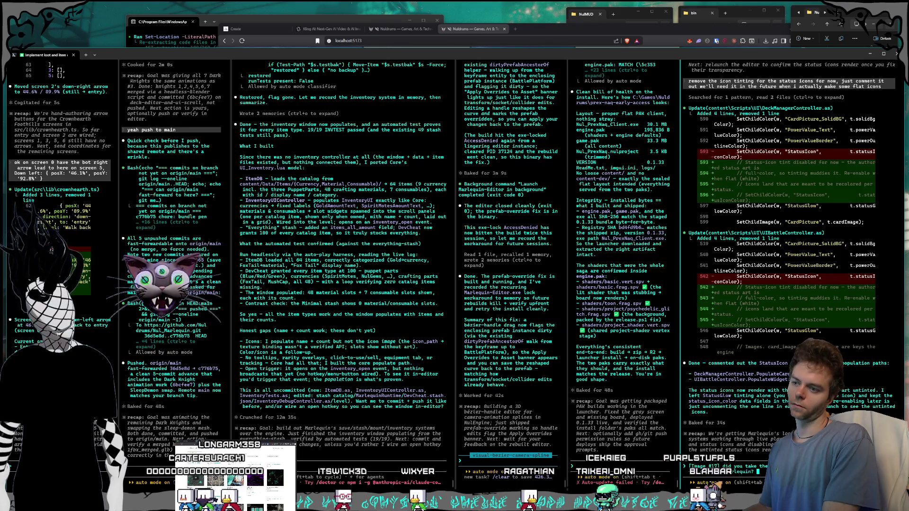
type("it s")
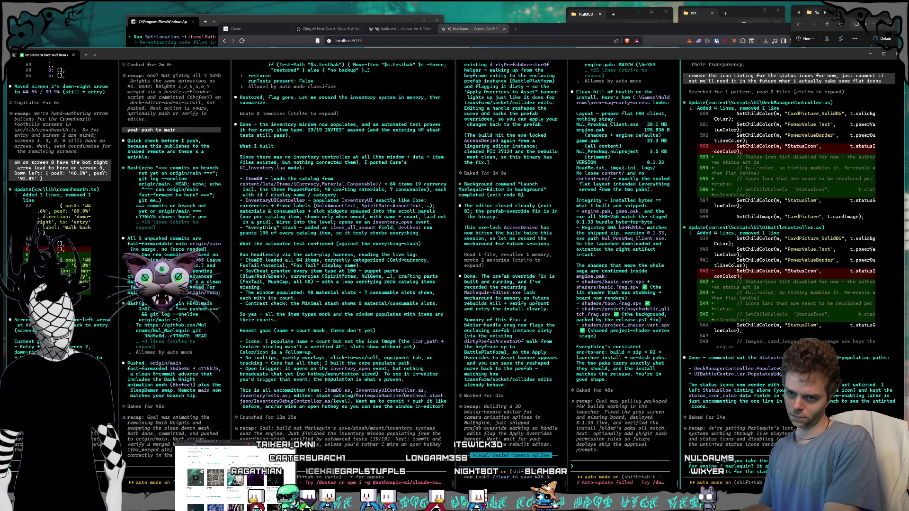
Send the pasted screenshot and question to Claude Code.
key("Return")
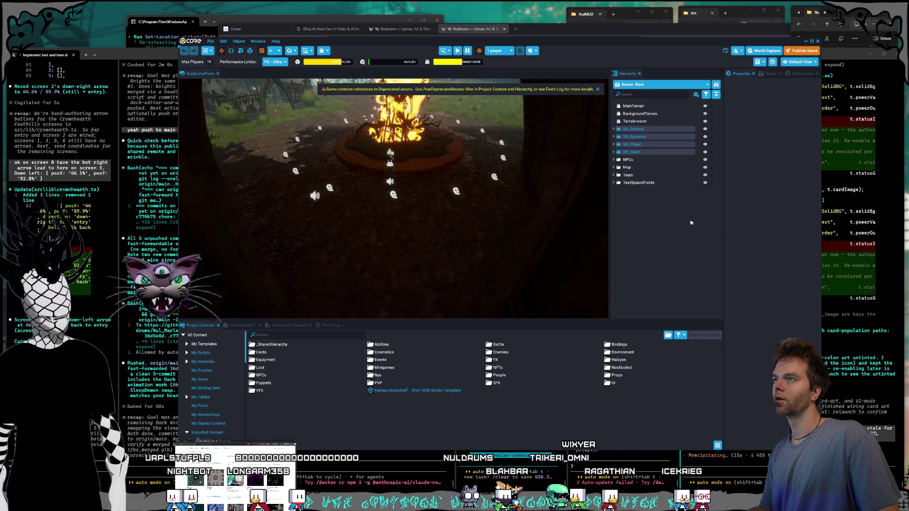
Start a Core game preview and dismiss the options screen to return to play.
left_click(457, 51)
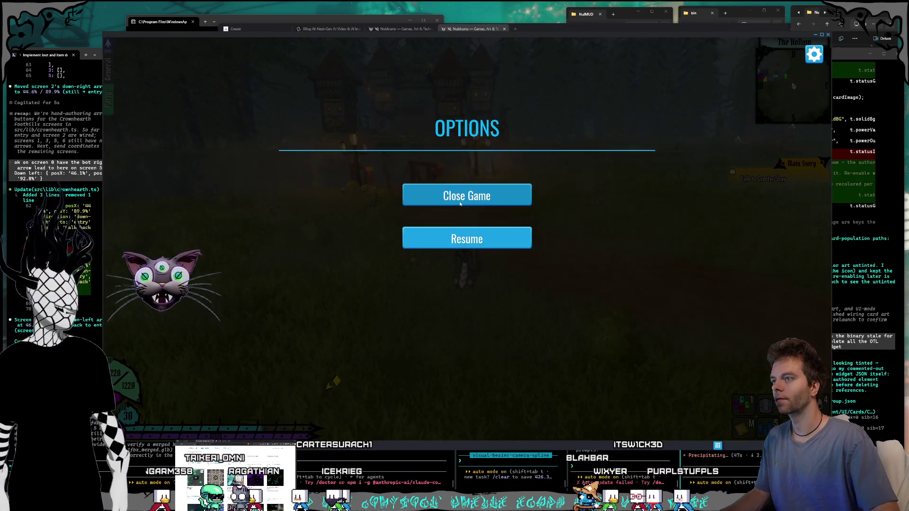
left_click(475, 245)
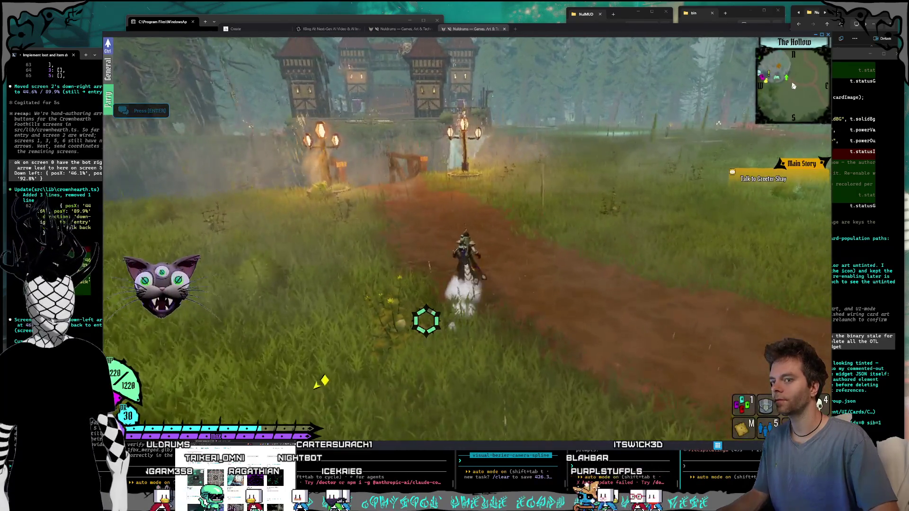
Inspect the Rogue Decks card panel, end the preview, and return to Windows Terminal.
key("i")
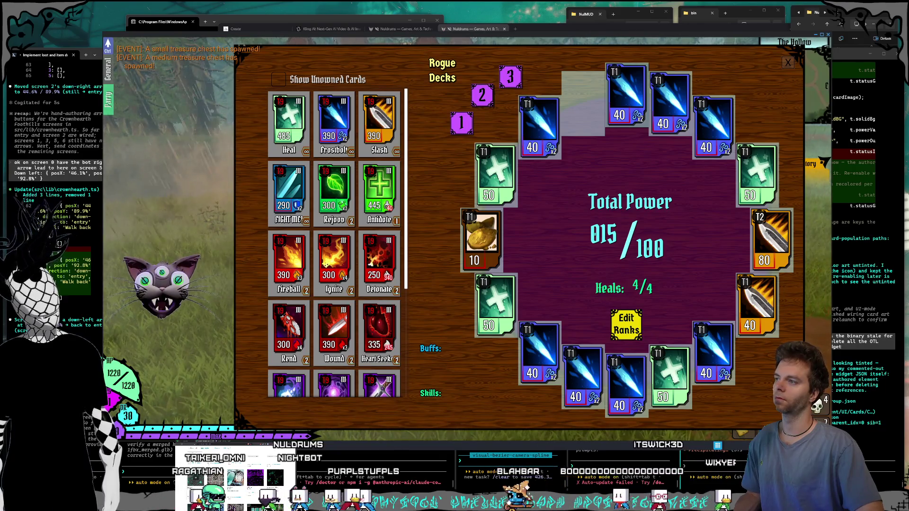
mouse_move(484, 202)
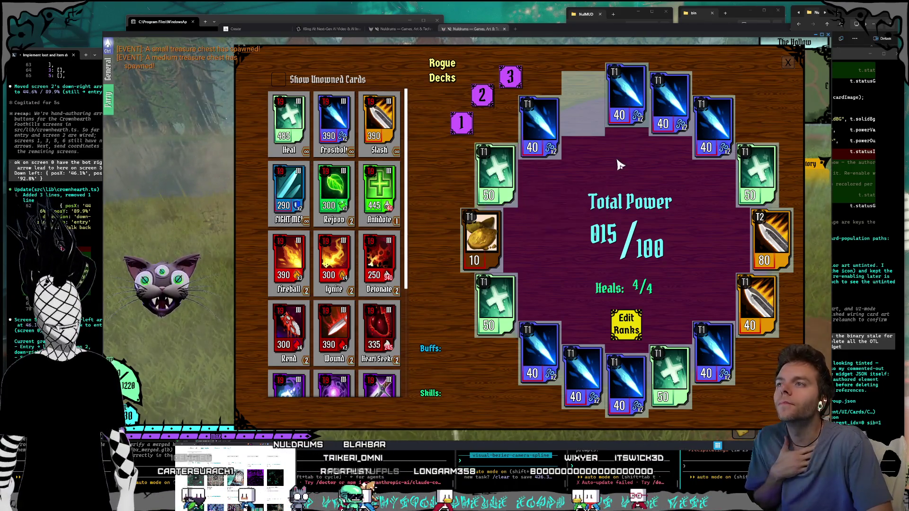
mouse_move(538, 154)
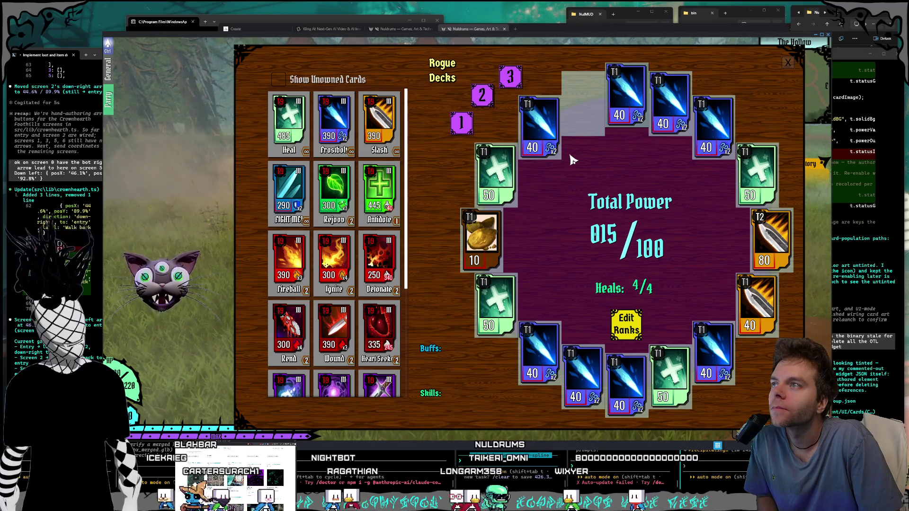
left_click(827, 36)
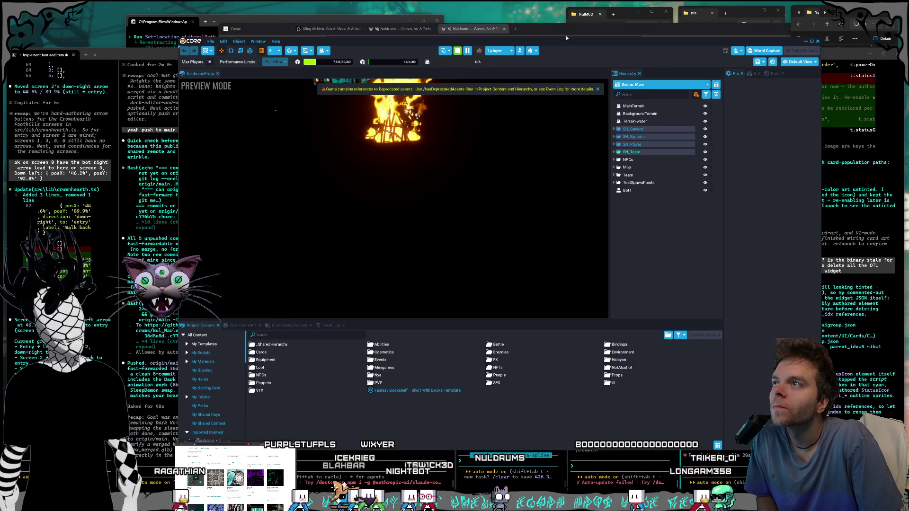
left_click_drag(569, 43, 560, 41)
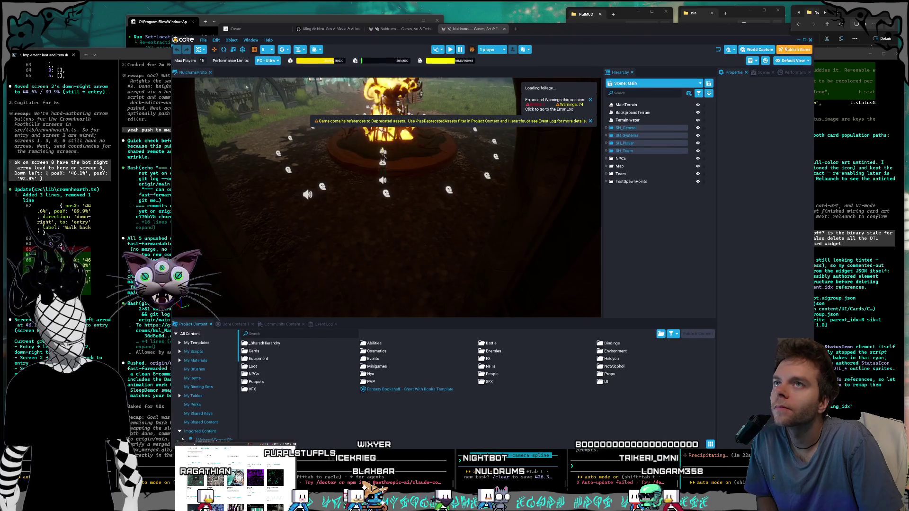
key("alt+Tab")
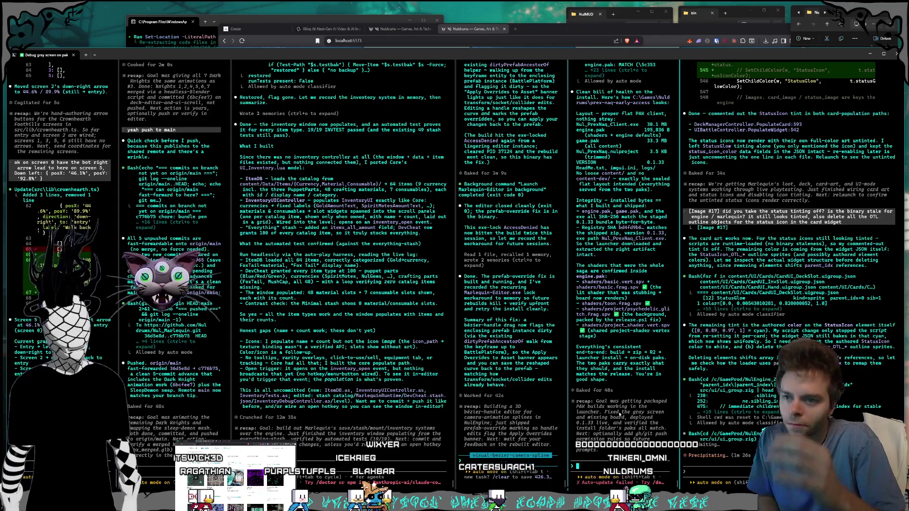
Submit the waiting prompt in the 'Analyze save/load system' session.
left_click(349, 448)
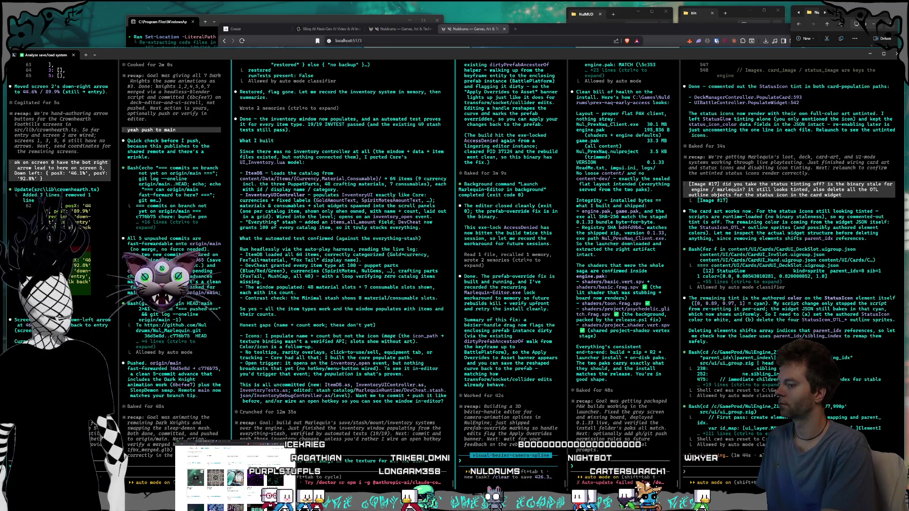
key("Return")
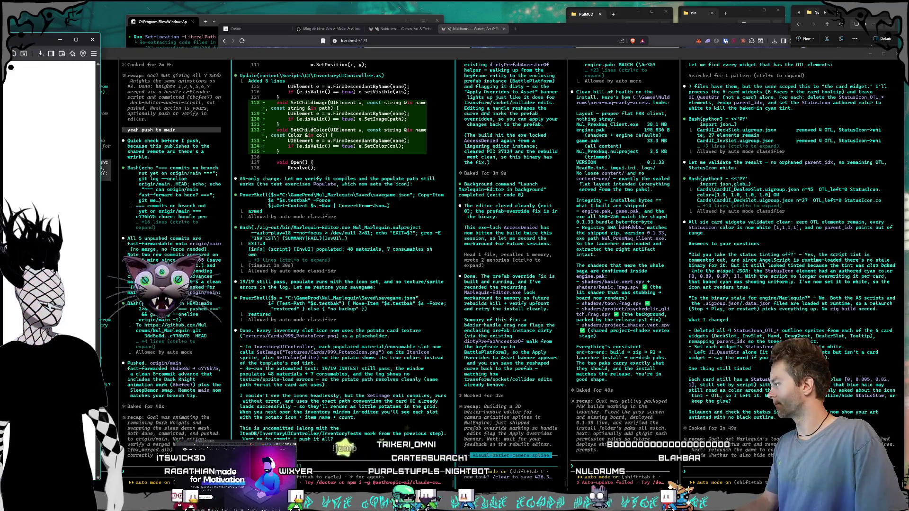
Bring the Bandcamp collection window to the front and nudge it slightly.
key("alt+Tab")
left_click_drag(323, 67, 330, 69)
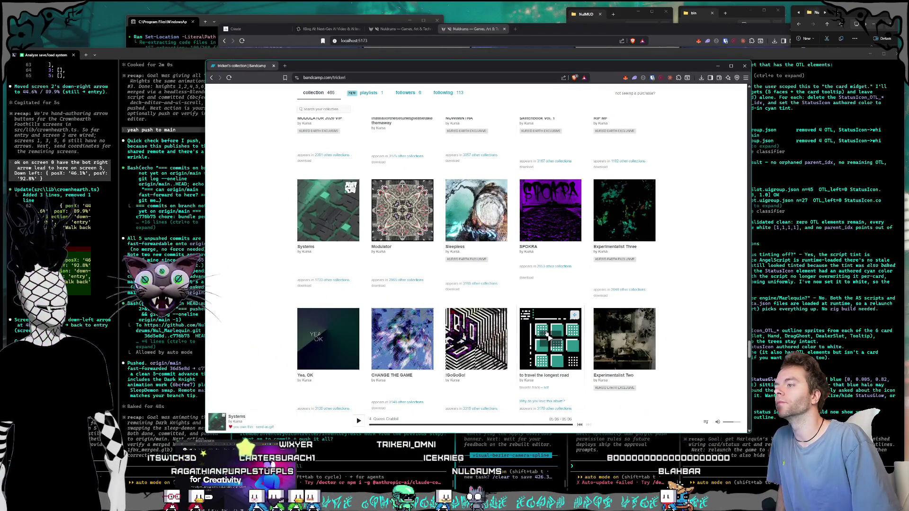
Start the album Big Talk playing from the Bandcamp collection.
scroll(551, 335, "up", 1)
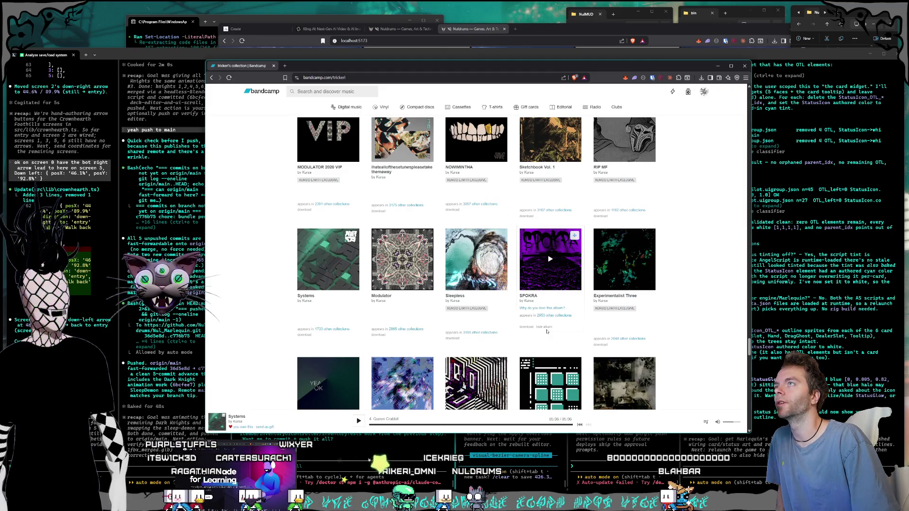
scroll(547, 331, "up", 1)
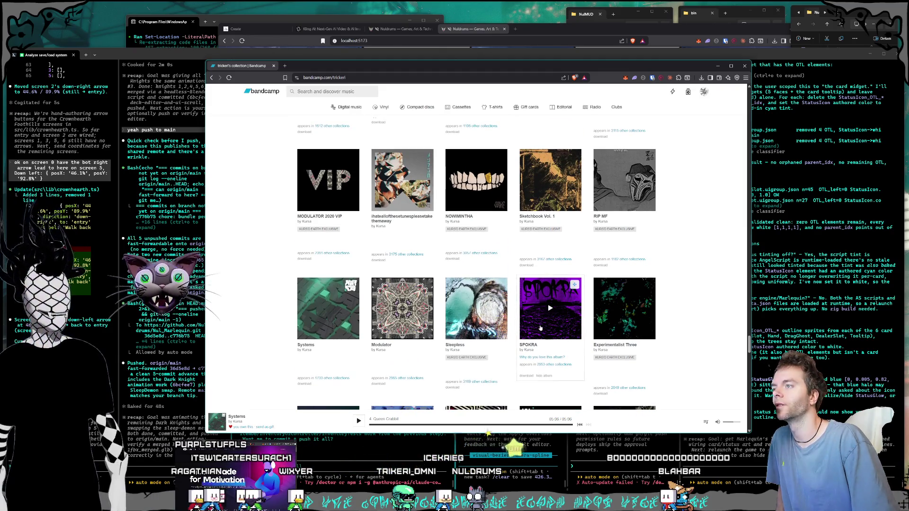
scroll(543, 325, "up", 4)
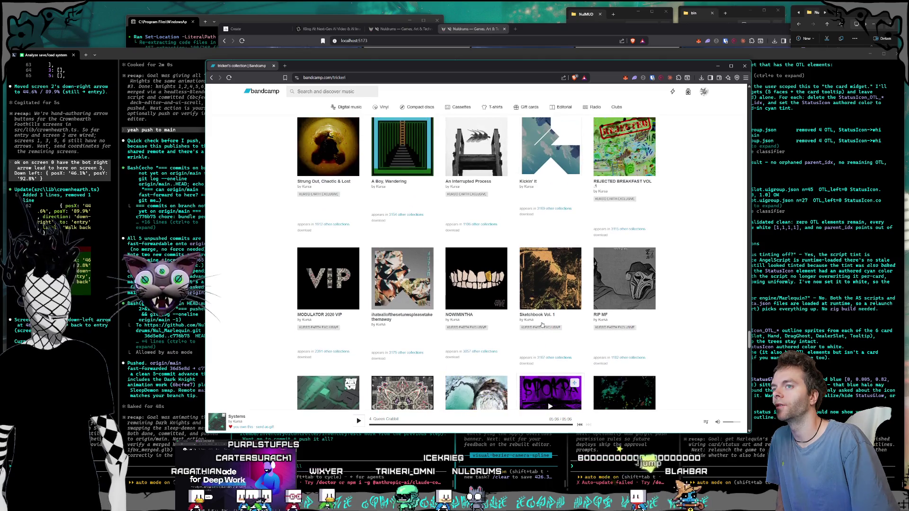
scroll(542, 324, "up", 6)
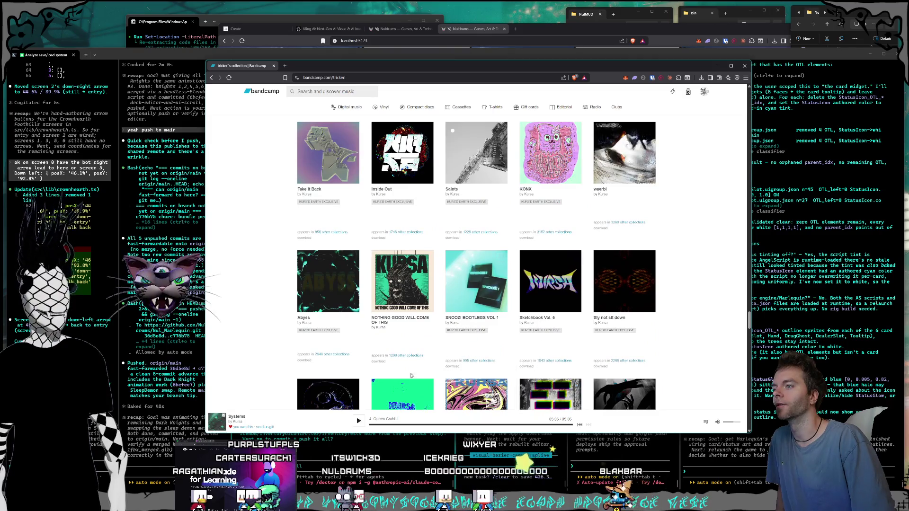
scroll(443, 314, "up", 1)
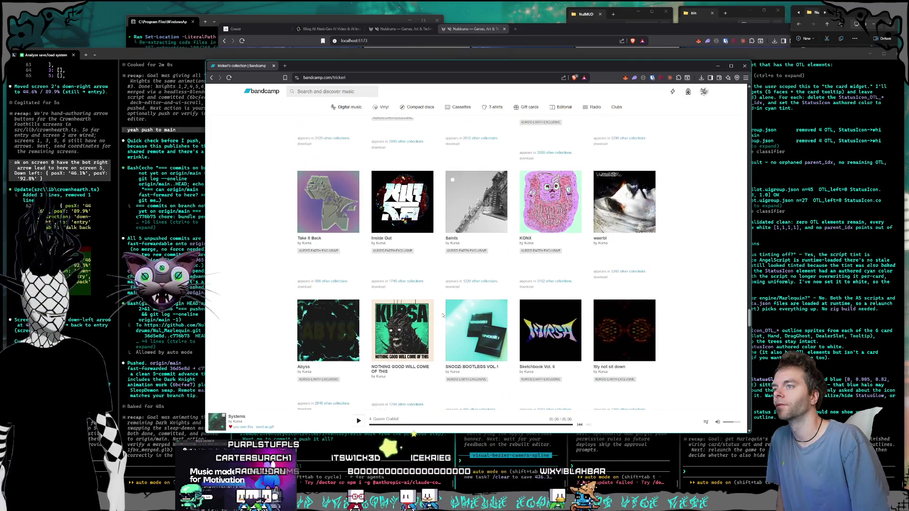
scroll(443, 314, "up", 3)
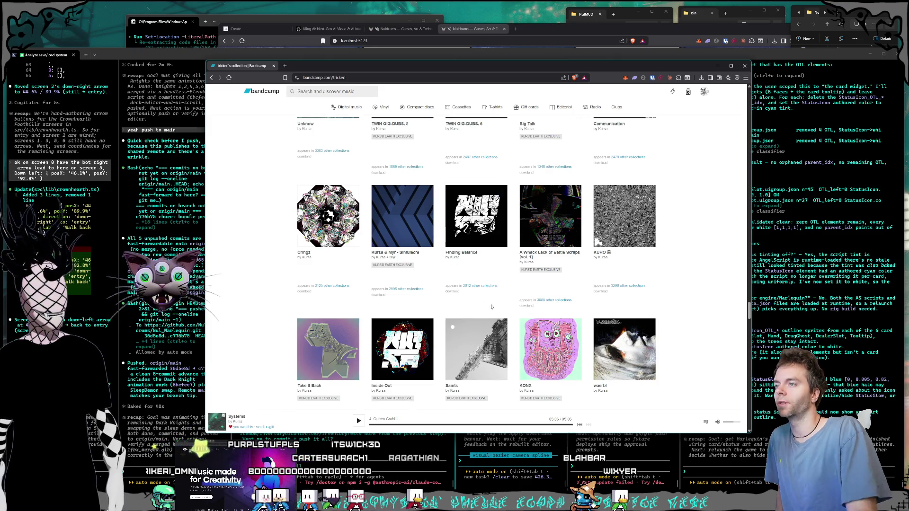
scroll(491, 285, "up", 1)
scroll(492, 284, "up", 2)
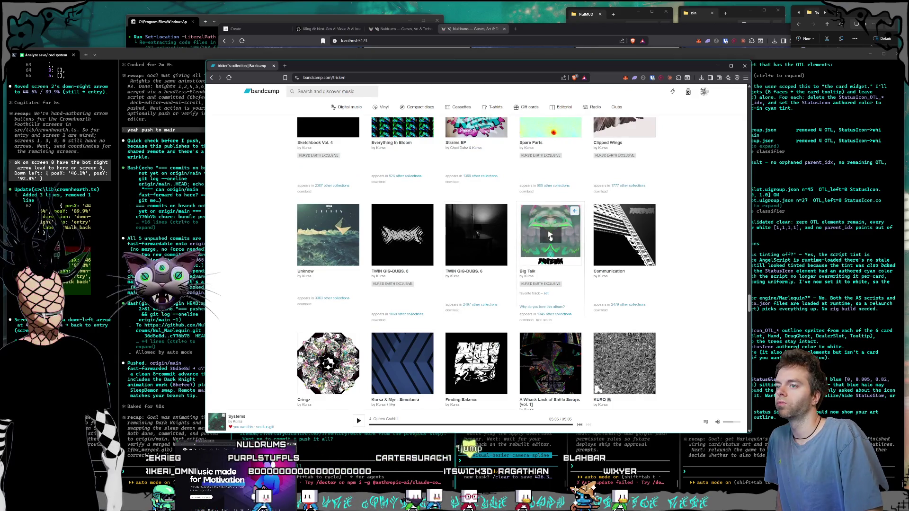
left_click(549, 235)
left_click(705, 422)
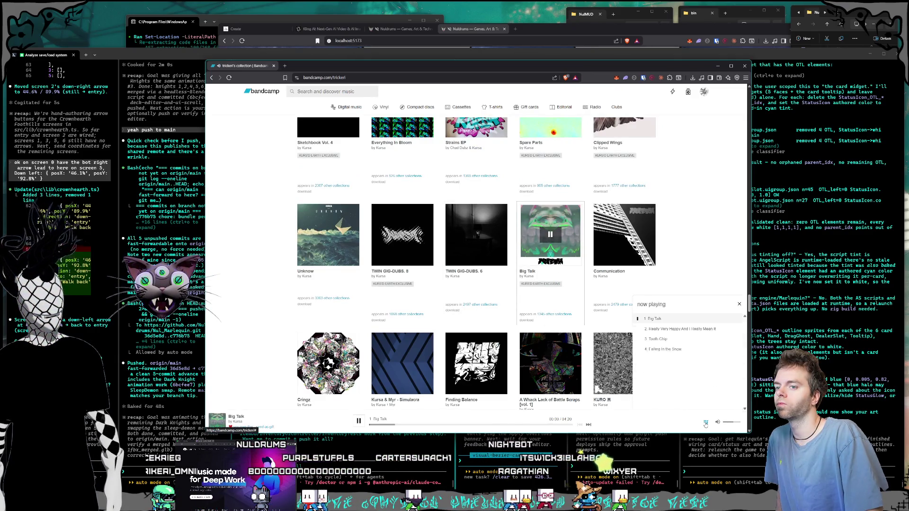
left_click(705, 424)
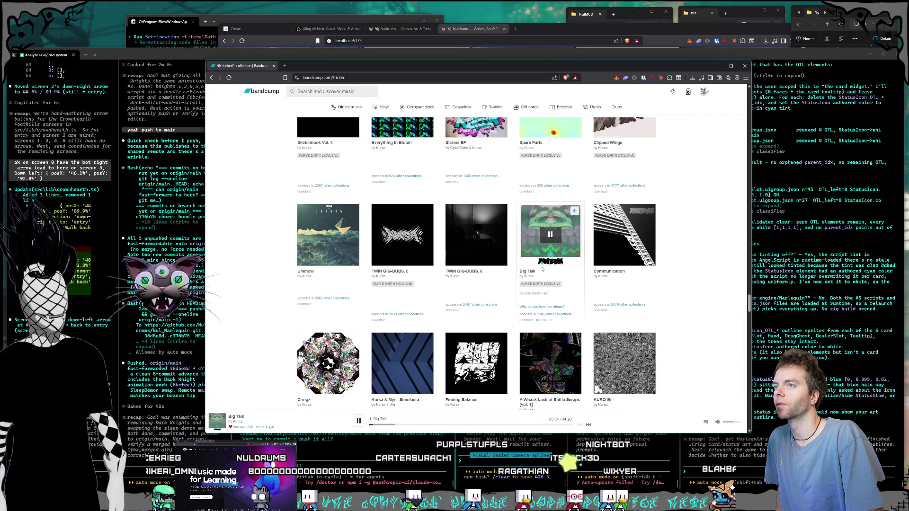
Move the Bandcamp window aside and return to the Claude Code terminals.
scroll(542, 268, "down", 2)
scroll(542, 268, "down", 5)
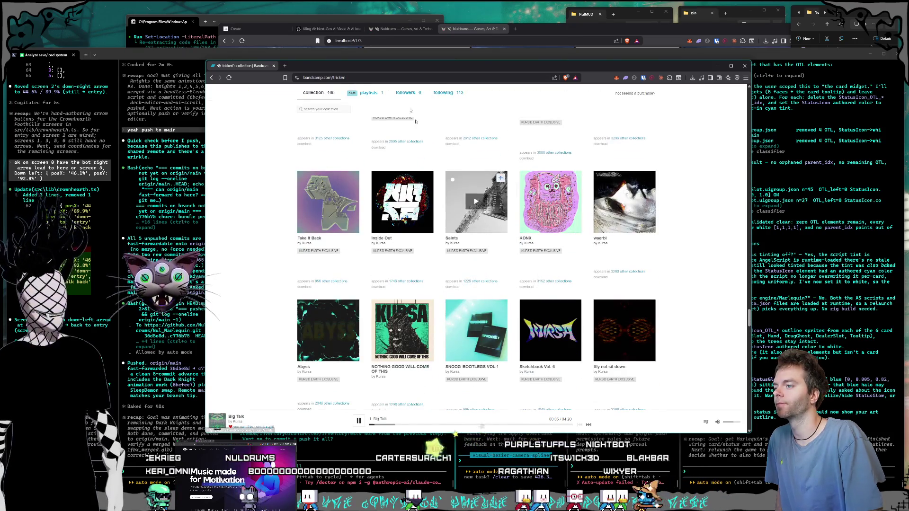
scroll(416, 241, "down", 2)
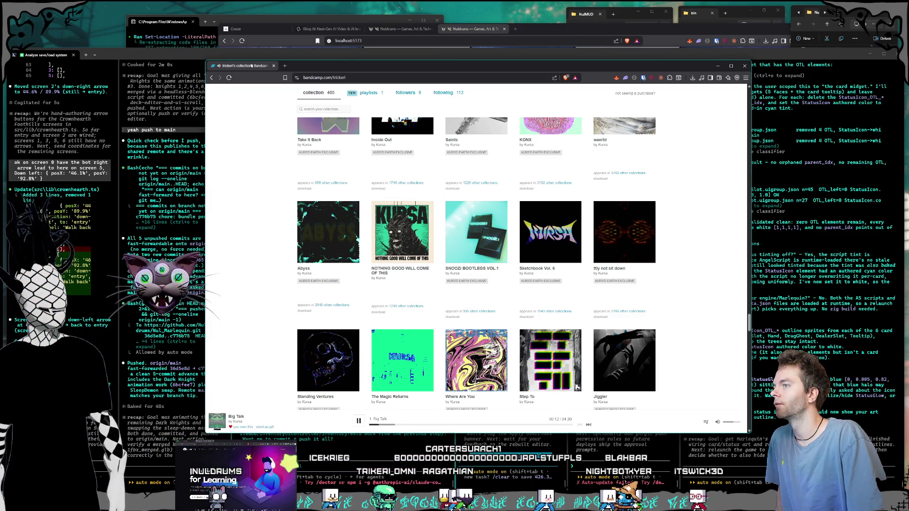
left_click_drag(350, 65, 146, 243)
key("alt+Tab")
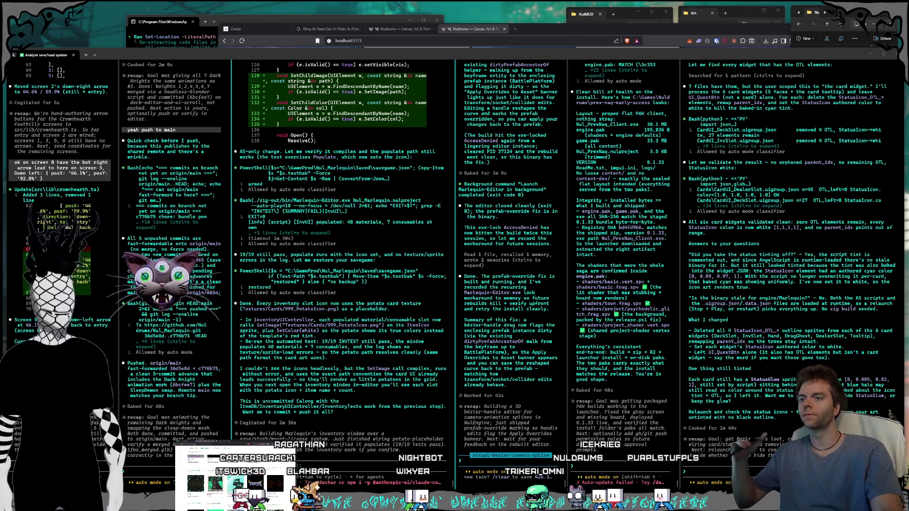
Reply in the rightmost session that the glow behind the status icons is supposed to be there.
left_click(721, 470)
type("yeah that glow i")
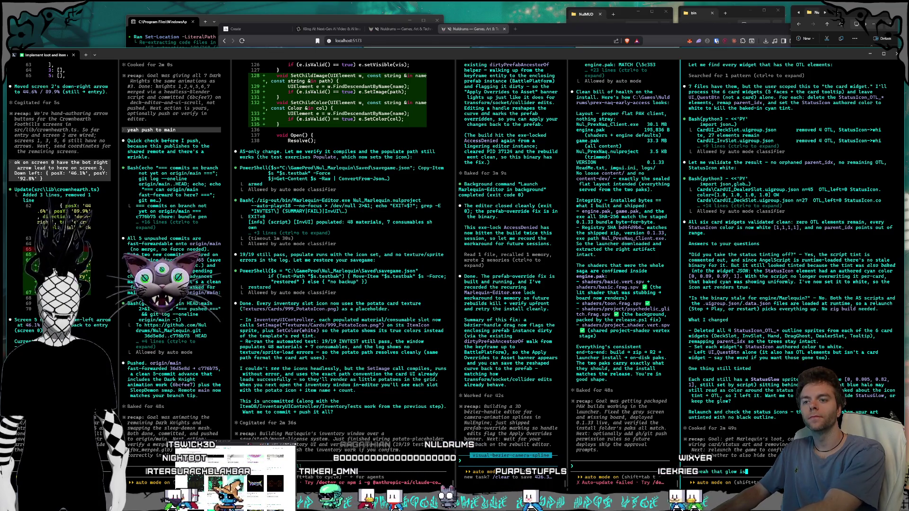
type("suppose")
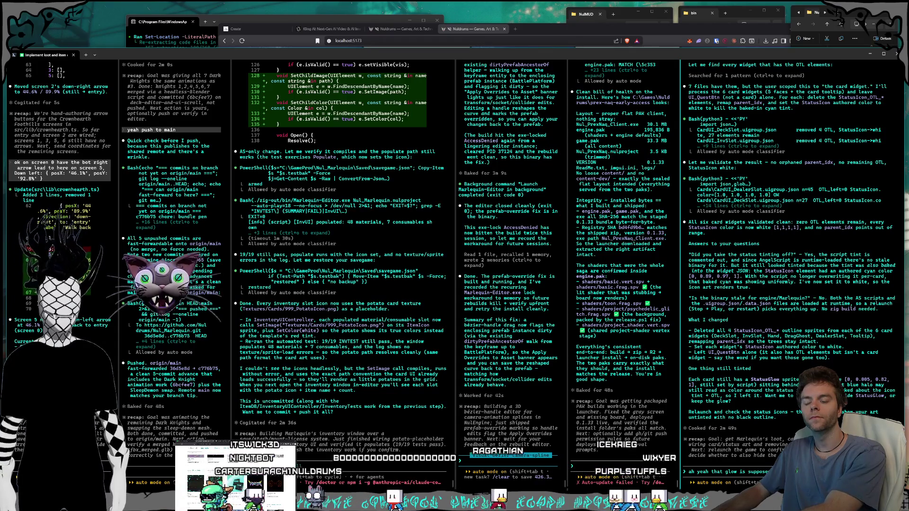
key("Return")
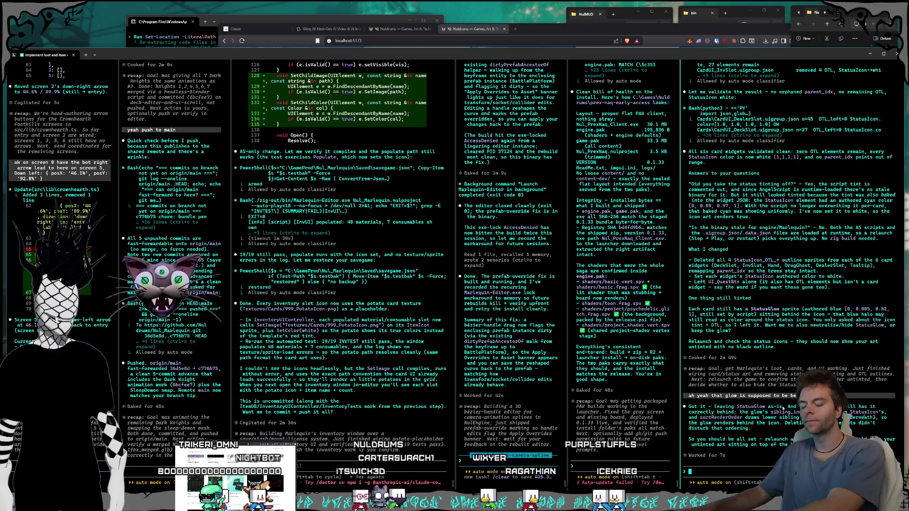
type("so")
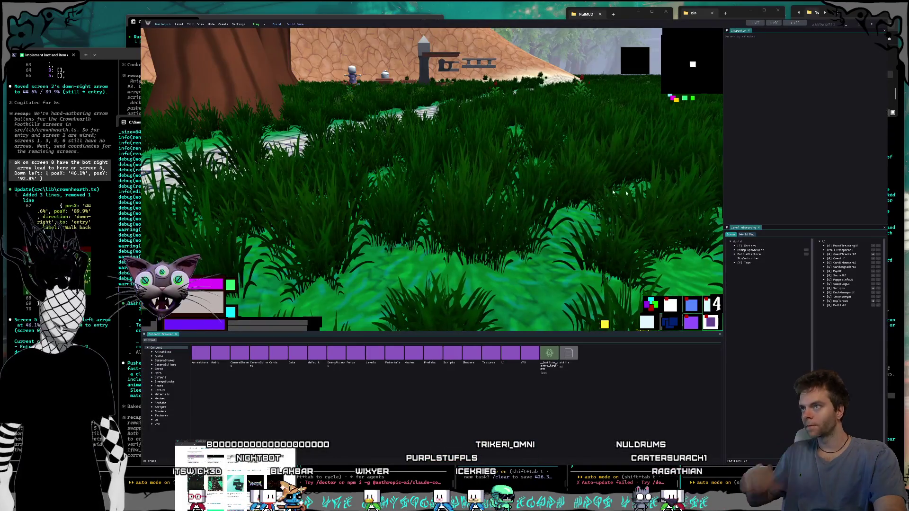
left_click(257, 25)
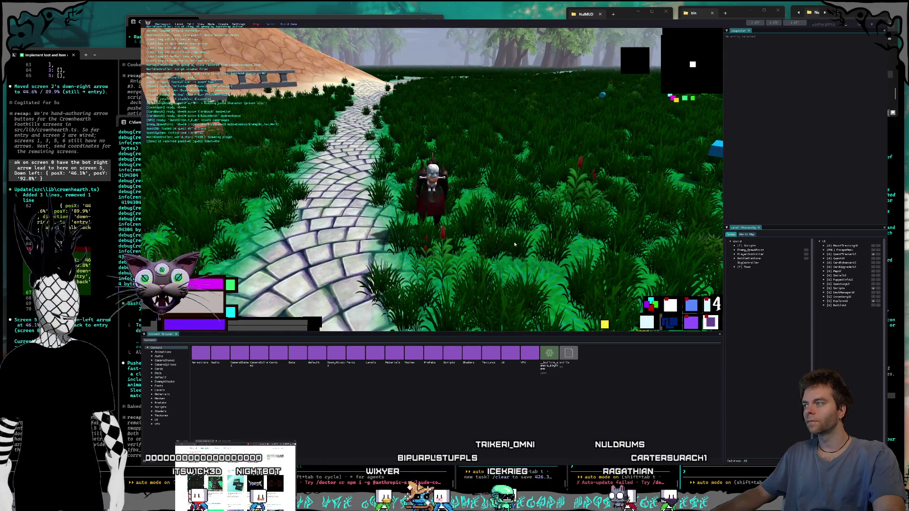
key("Tab")
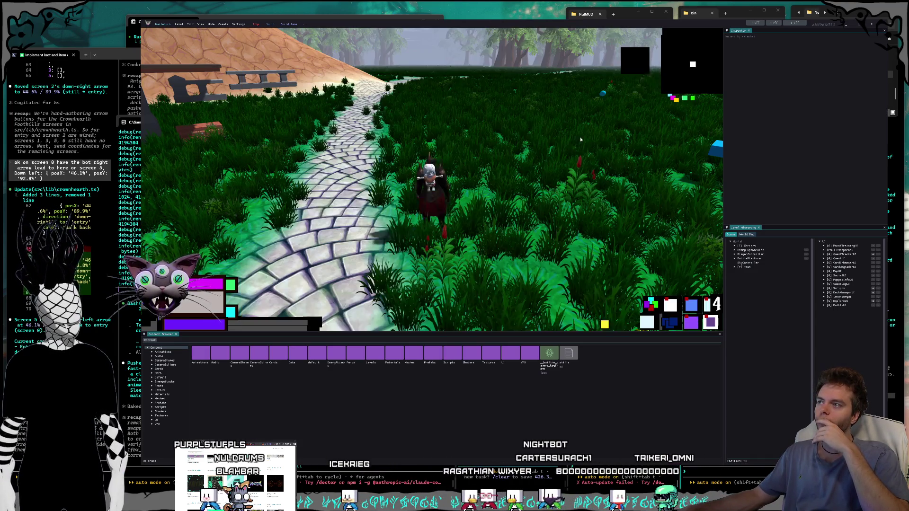
key("Escape")
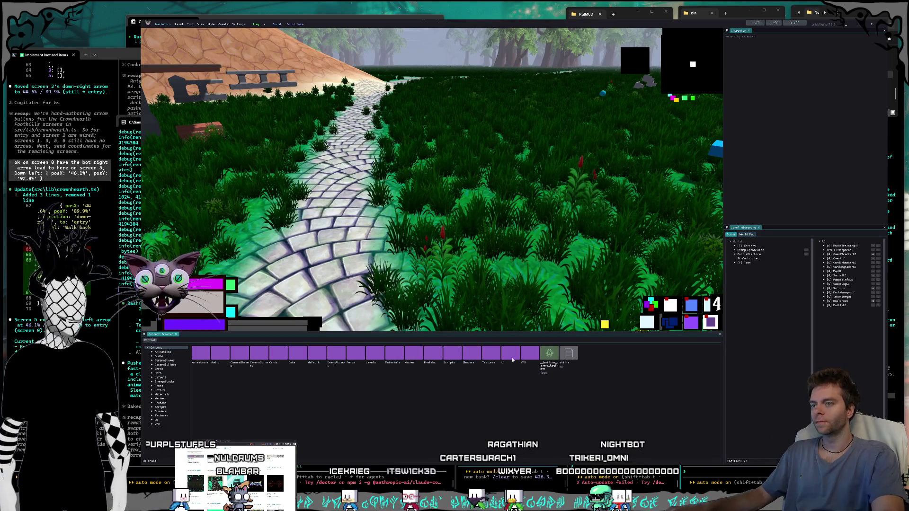
Add the Card UI group to the hierarchy and expand its nested Panel entries.
double_click(511, 355)
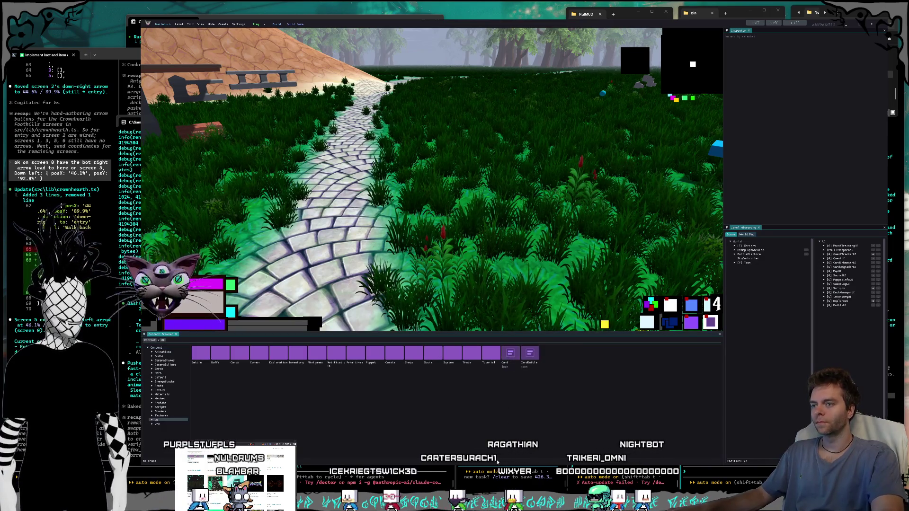
left_click(509, 354)
left_click_drag(509, 353, 744, 221)
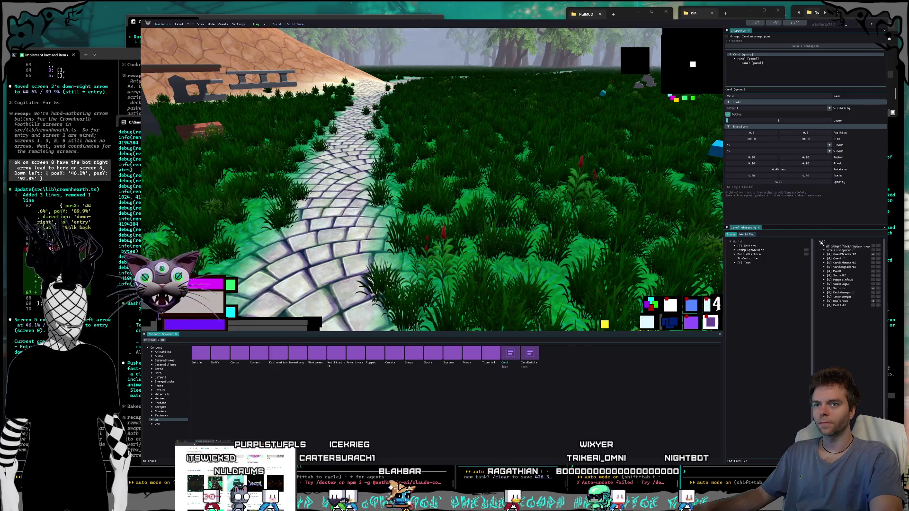
left_click_drag(827, 242, 827, 244)
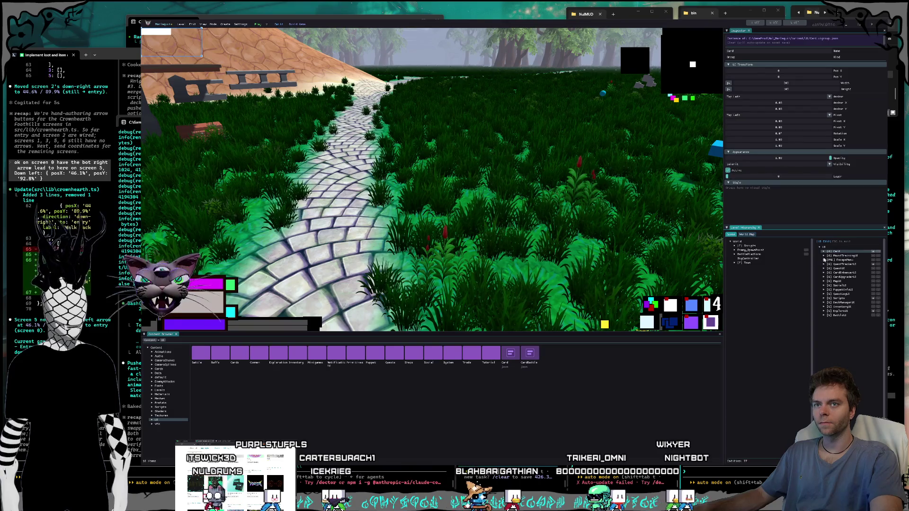
left_click(821, 251)
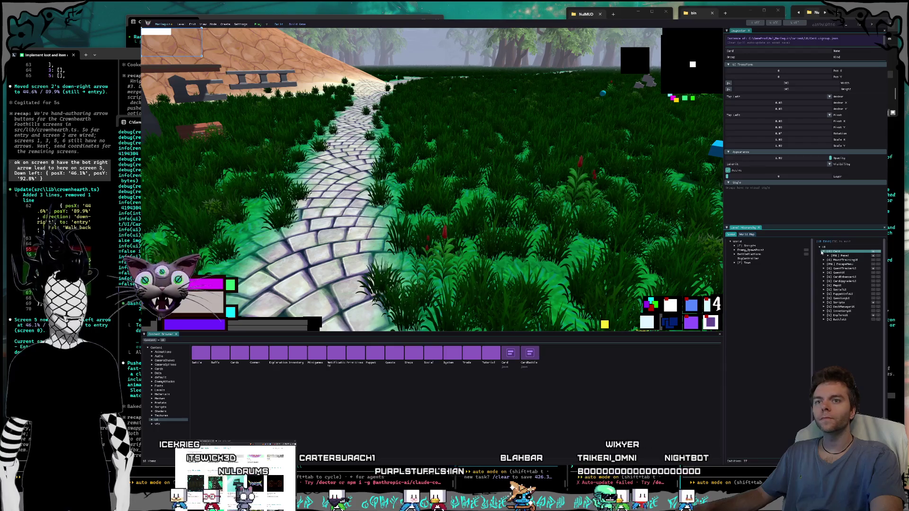
left_click(828, 256)
left_click(834, 261)
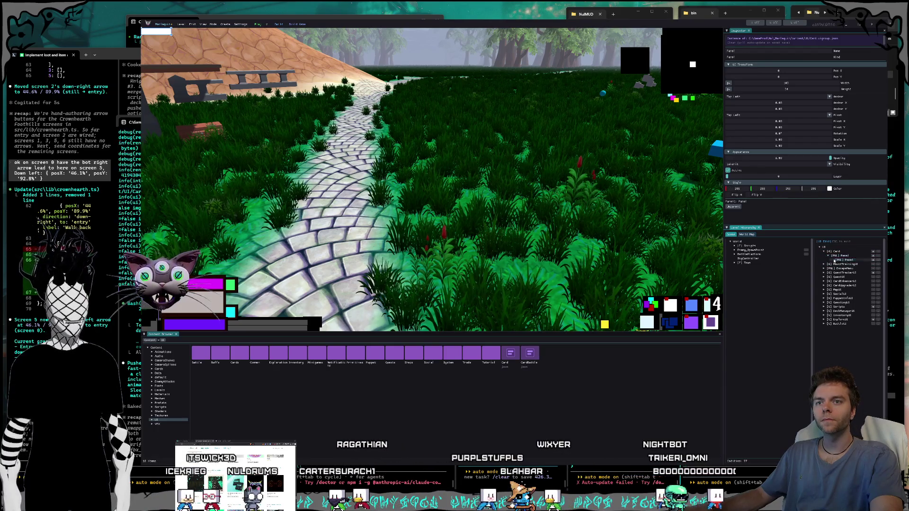
Exit UI Edit mode, open the Cards folder and select CardDealerUI.
key("Escape")
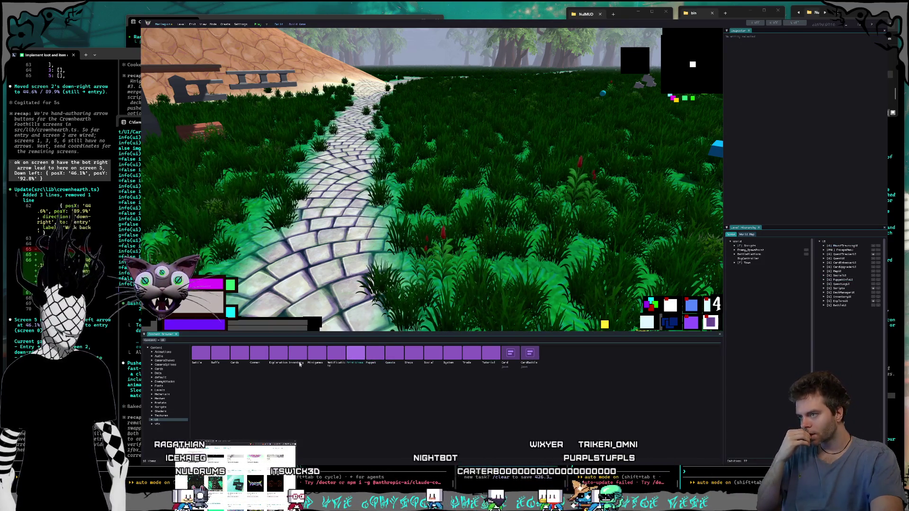
double_click(234, 354)
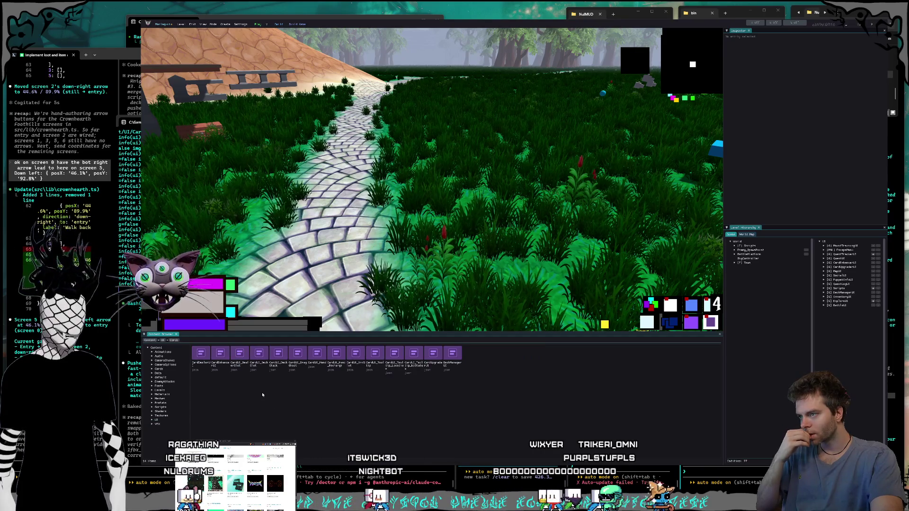
left_click(201, 355)
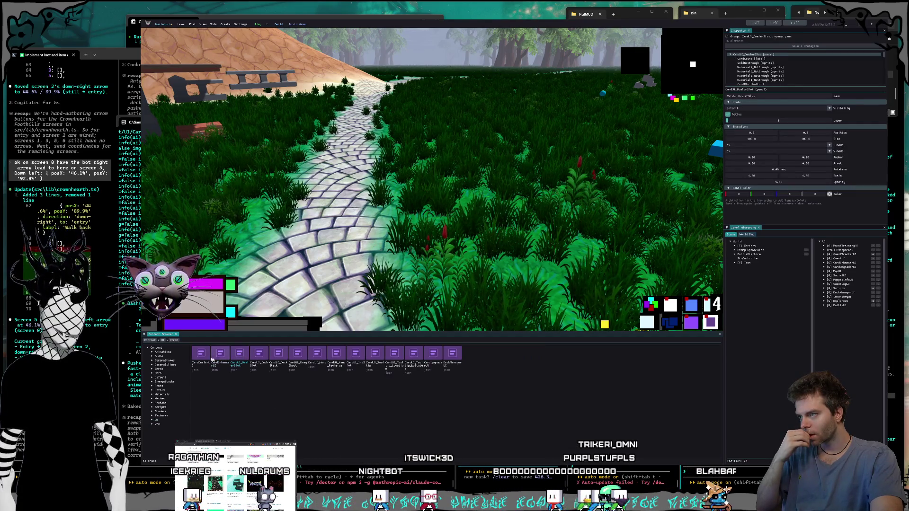
Drag CardUI_Hand into the Level Hierarchy and fly the camera up to the stone wall.
left_click(283, 354)
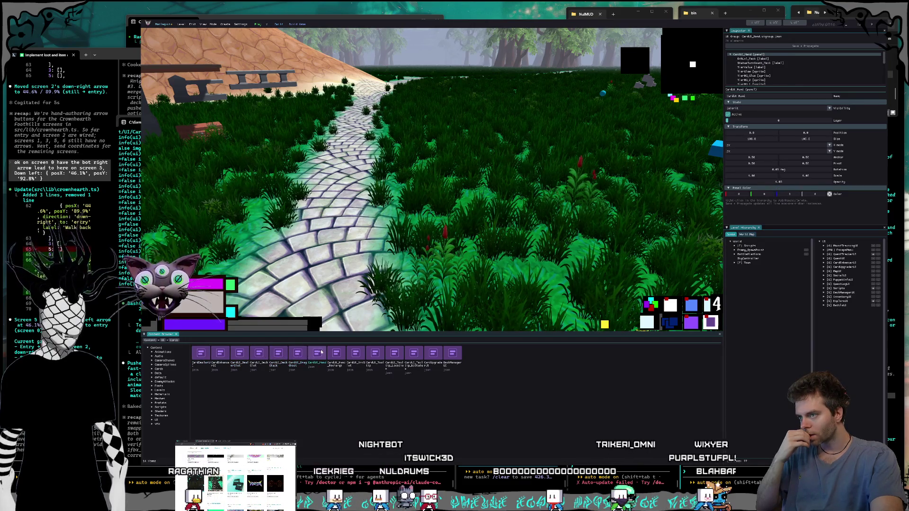
mouse_move(317, 355)
left_mouse_down()
mouse_move(805, 240)
mouse_move(829, 247)
left_mouse_up()
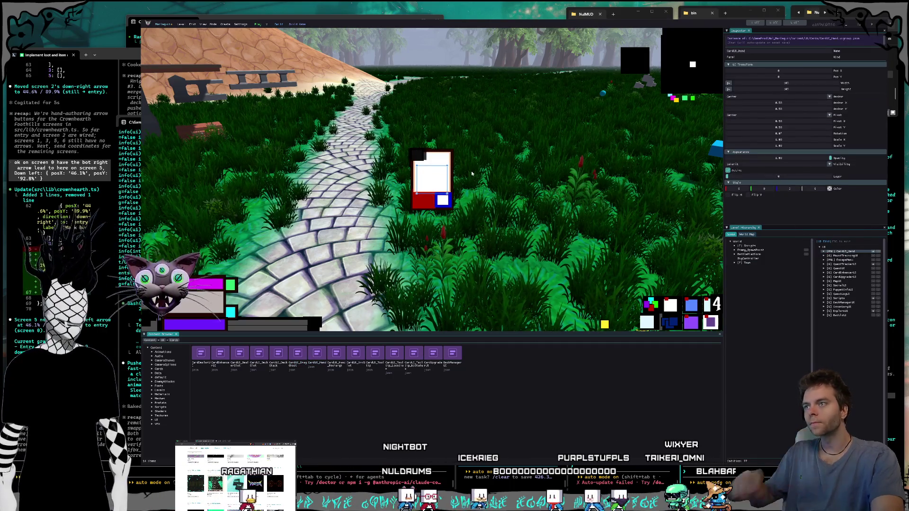
key("w")
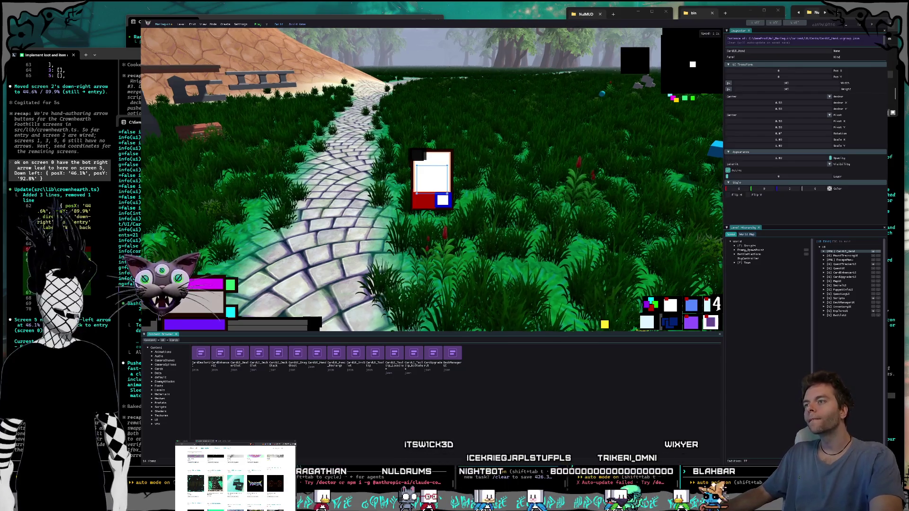
key("w")
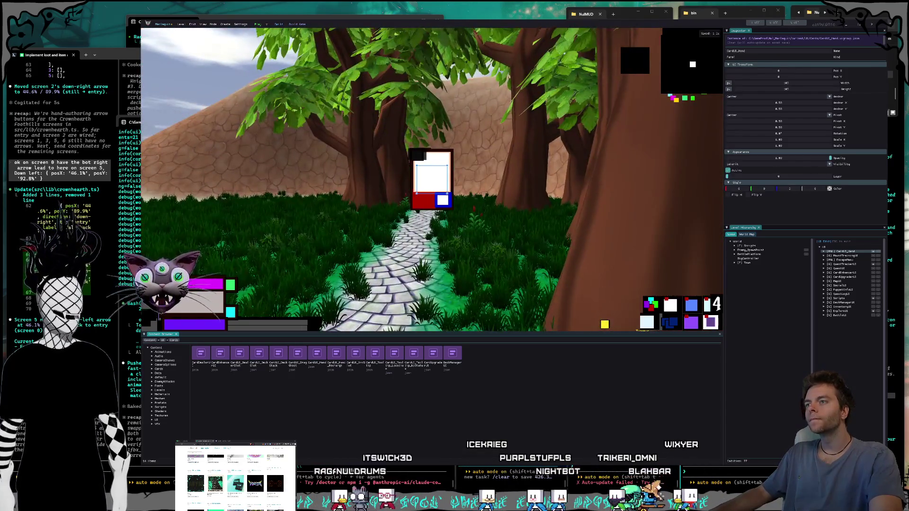
key("w")
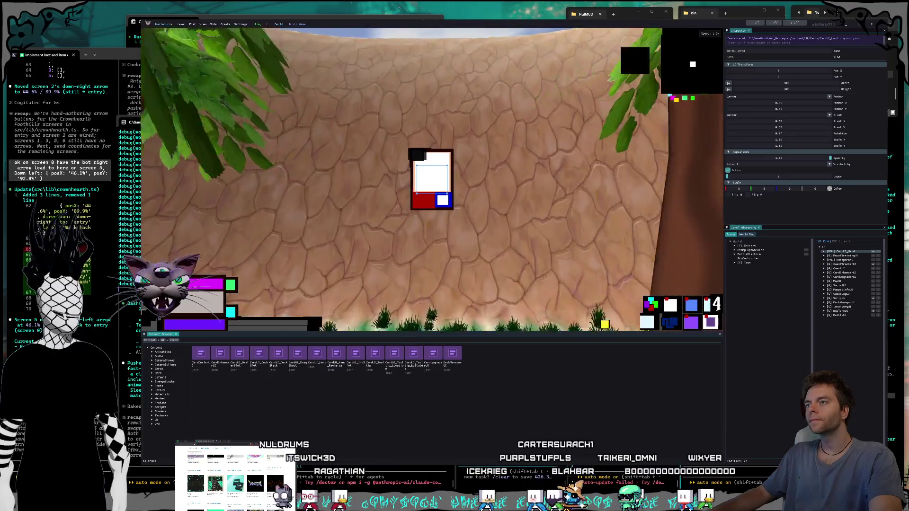
key("w")
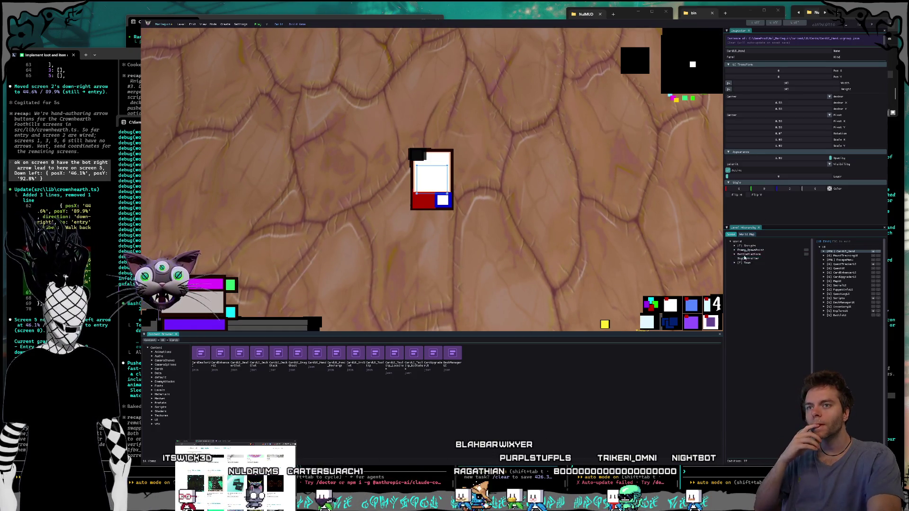
left_click(823, 253)
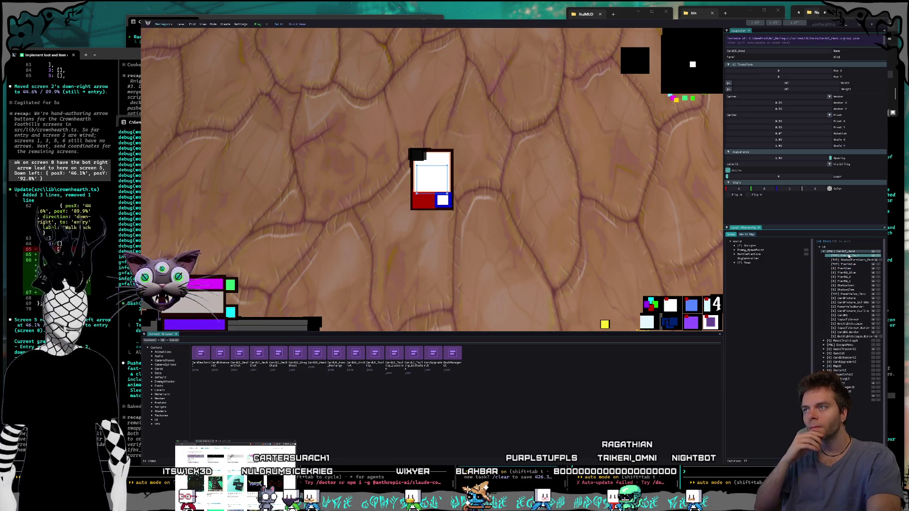
Edit CardCount_Text's outline width and enlarge its font size in the inspector.
left_click(848, 256)
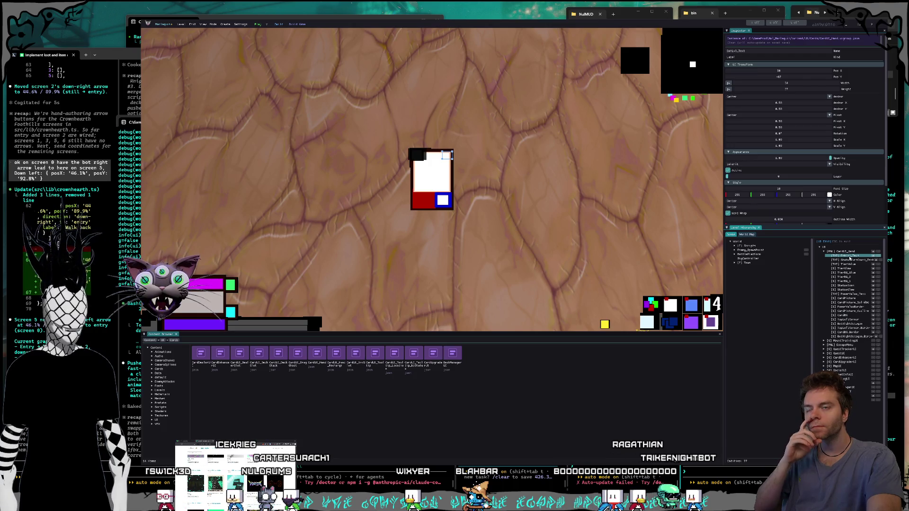
scroll(865, 180, "down", 3)
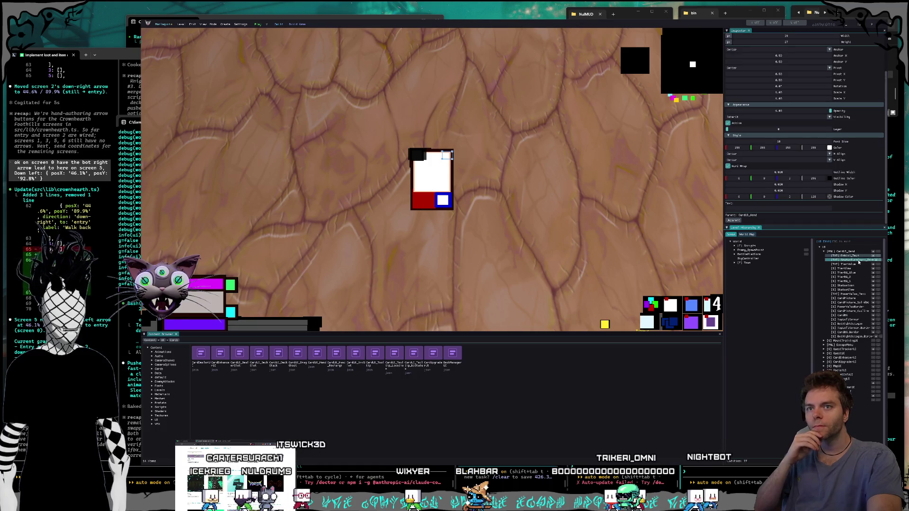
left_click(851, 277)
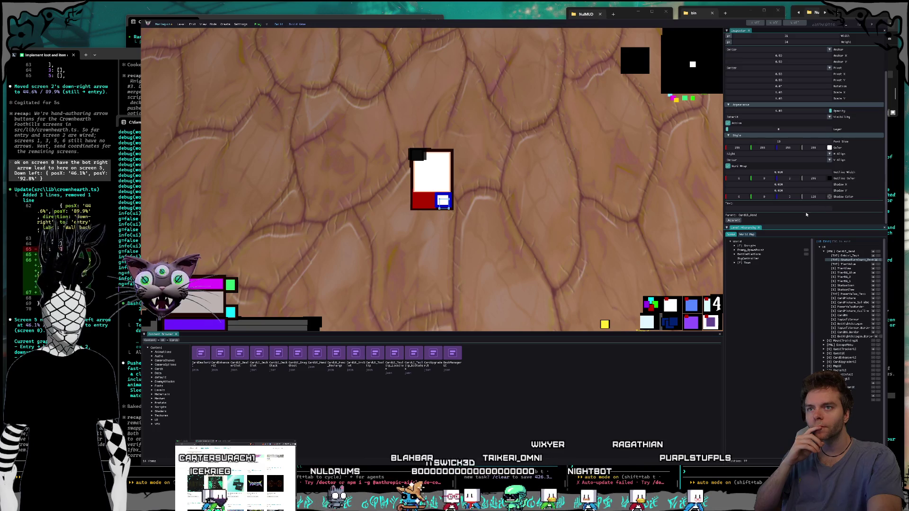
scroll(809, 210, "up", 1)
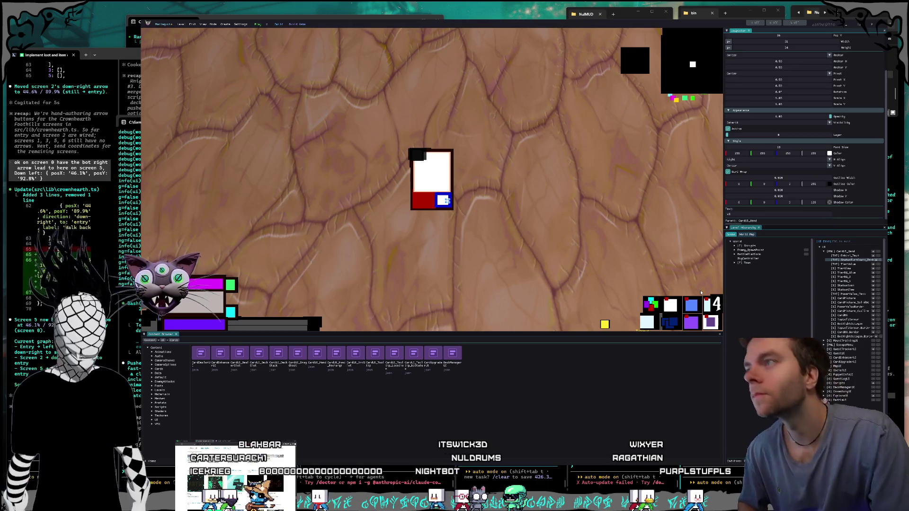
scroll(843, 183, "down", 1)
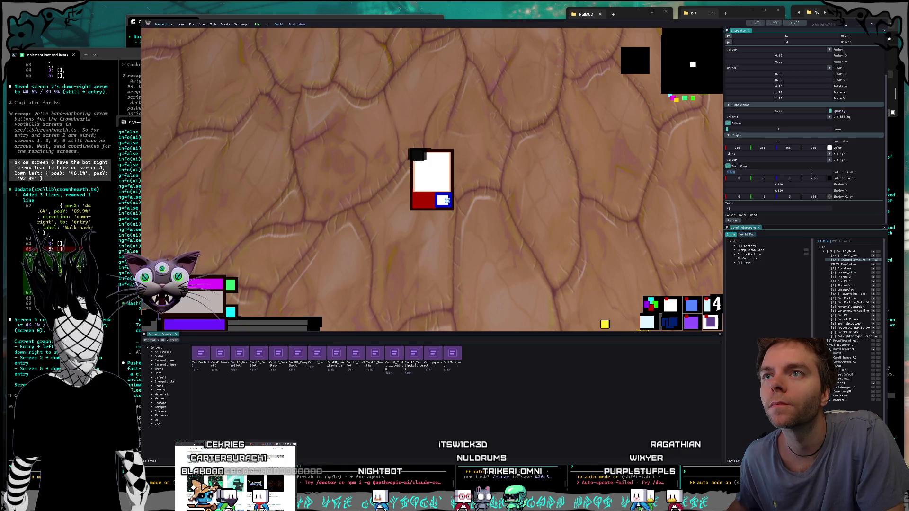
double_click(808, 172)
key("Return")
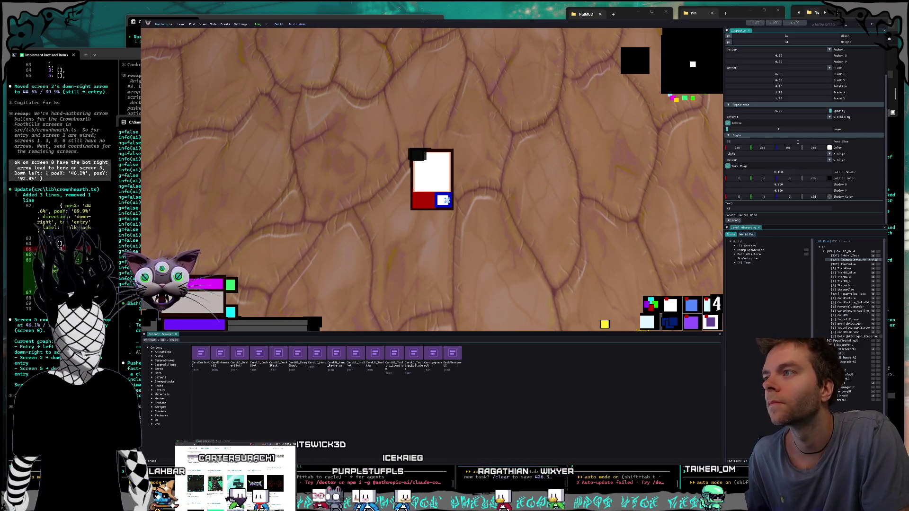
type("0")
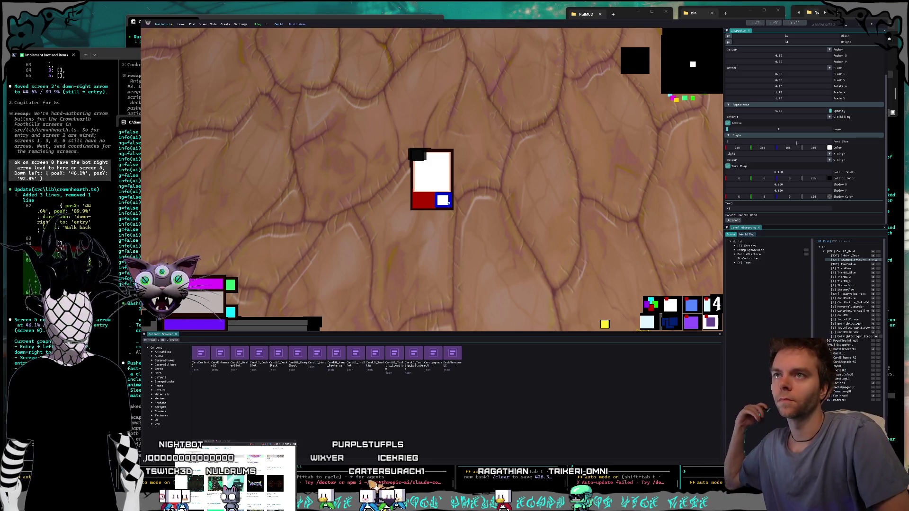
key("Return")
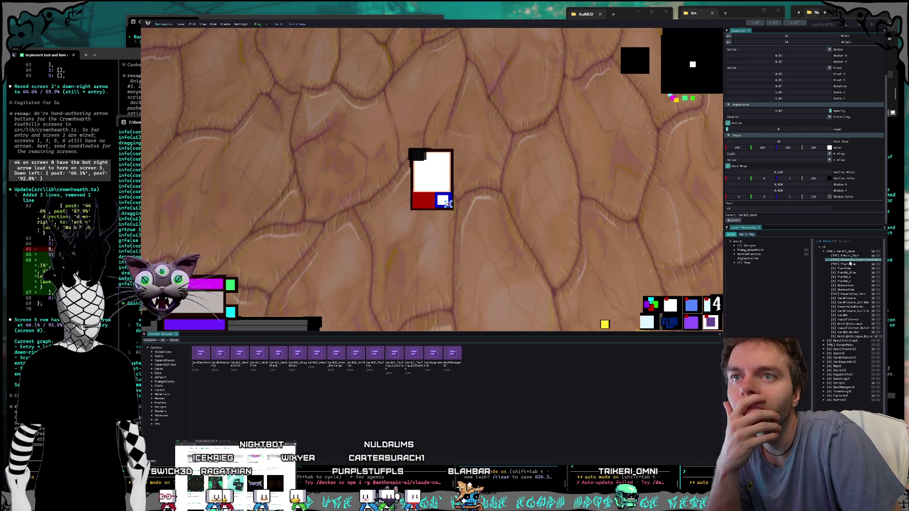
left_click(847, 270)
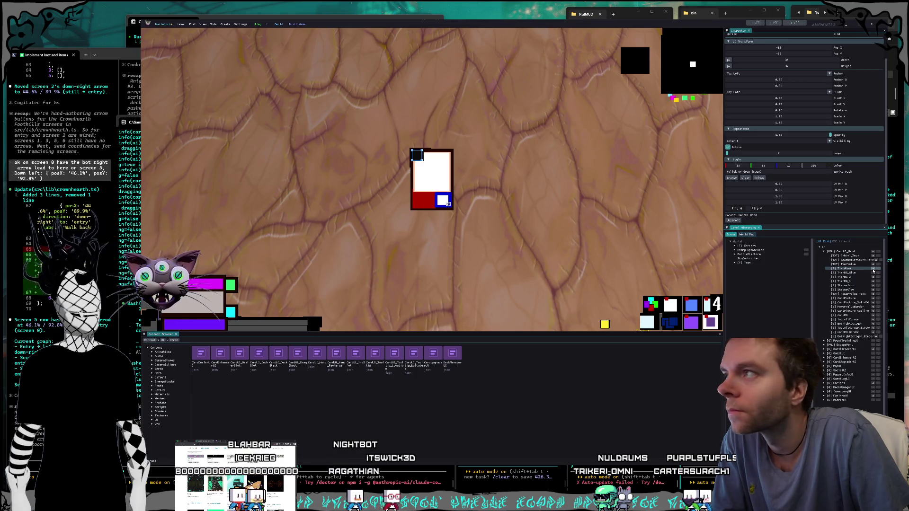
Inspect the card's TierBG_3, StatusIcon and StatusGlow layers.
left_click(852, 277)
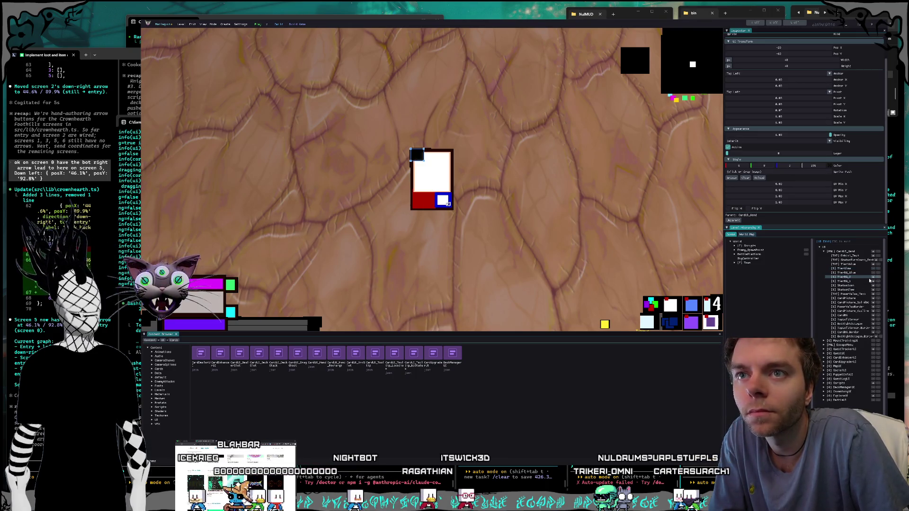
left_click(855, 286)
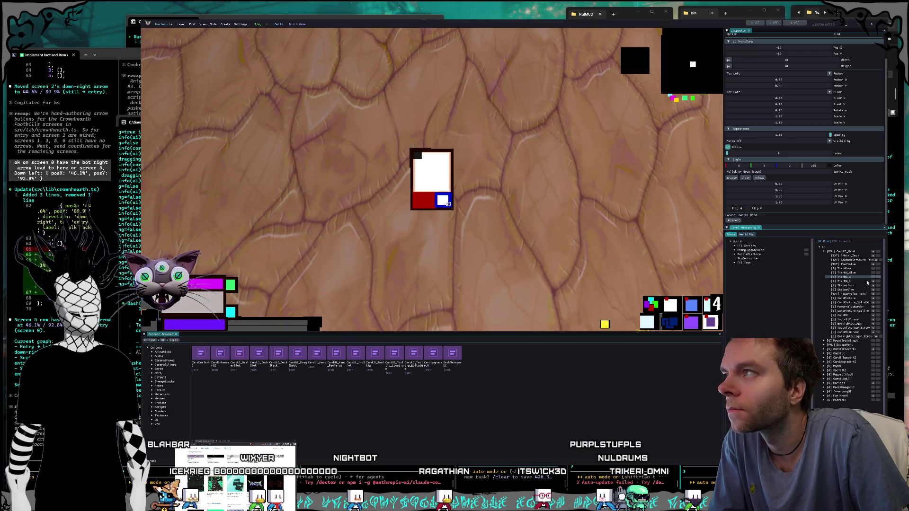
left_click(873, 282)
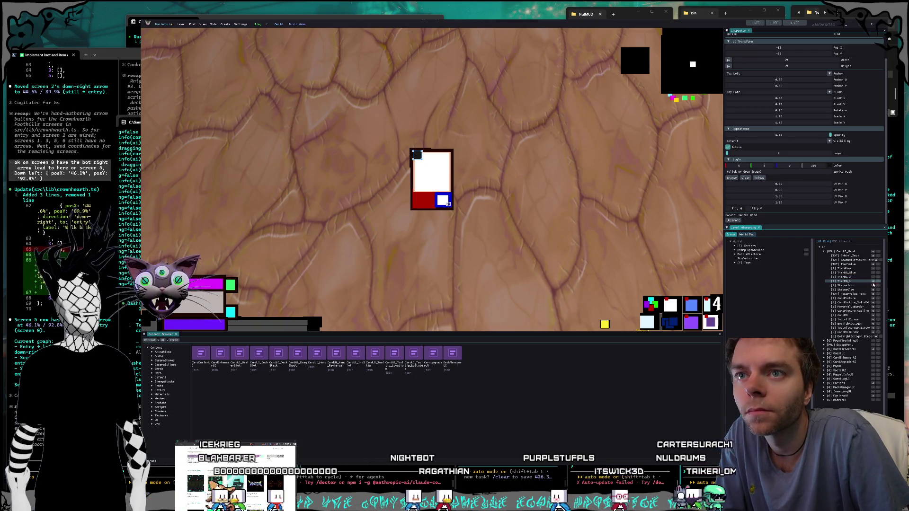
left_click(845, 286)
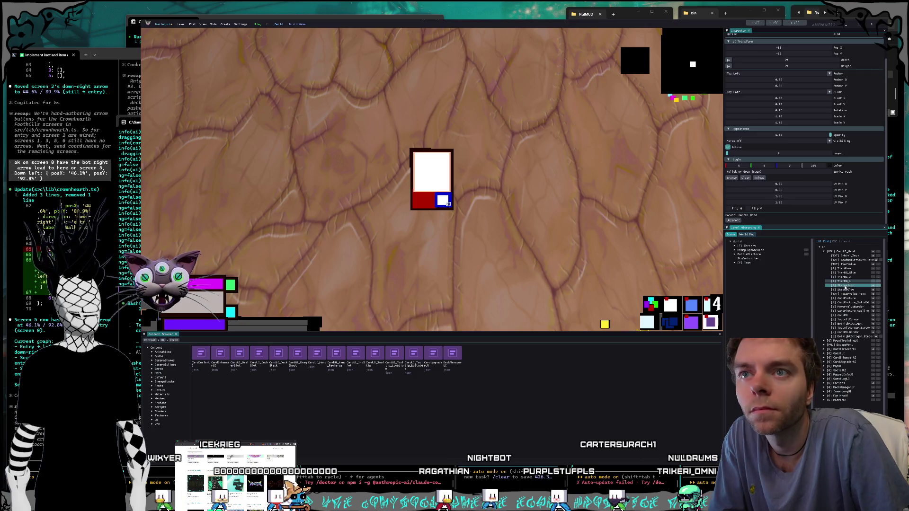
left_click(847, 290)
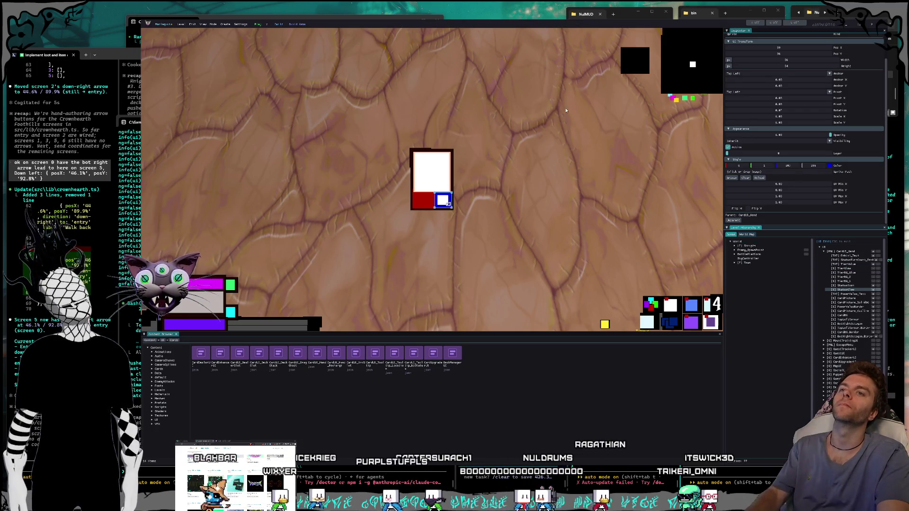
Screenshot the card view and inspector, then paste it into the Claude Code chat.
key("super+shift+s")
mouse_move(342, 21)
left_mouse_down()
mouse_move(719, 260)
mouse_move(861, 373)
mouse_move(881, 374)
left_mouse_up()
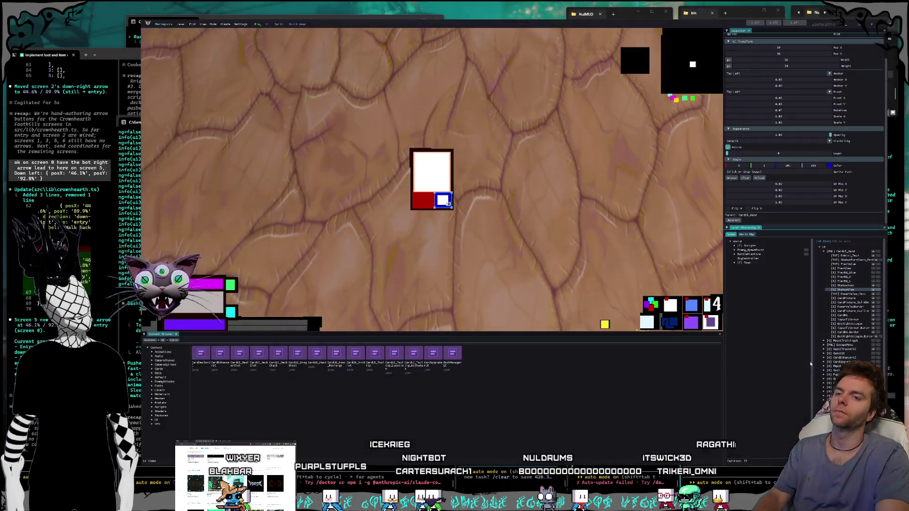
left_click(736, 477)
key("ctrl+v")
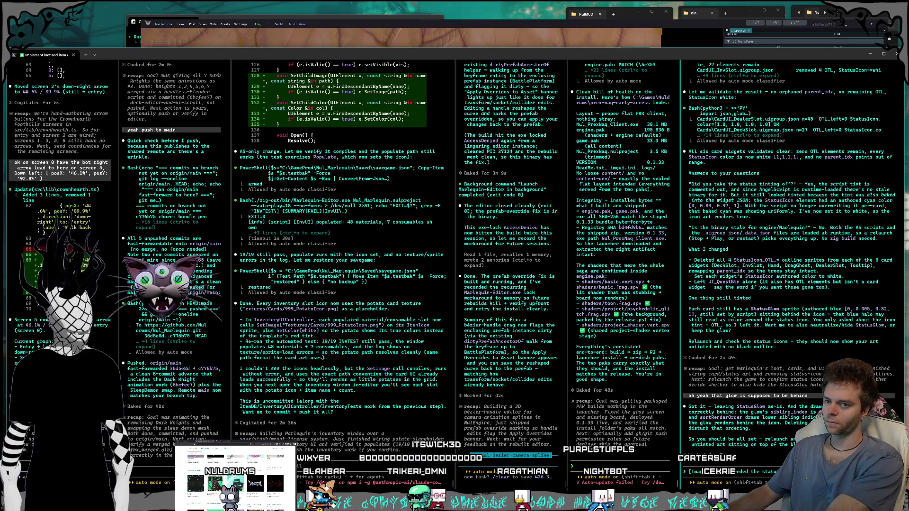
Draft a request for a tintable circular-gradient glow image, most saturated at its edge, for Textures/Primitives.
type("ordering if you can gener")
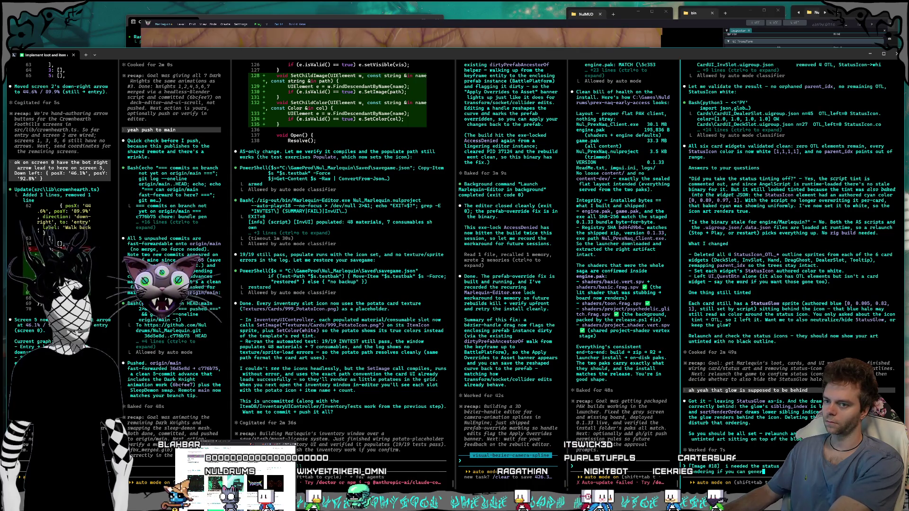
type("te for")
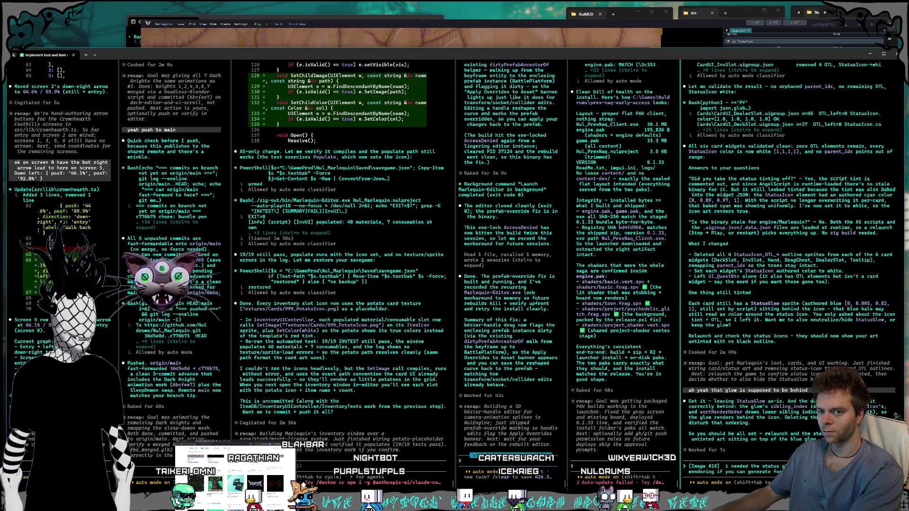
type("imag")
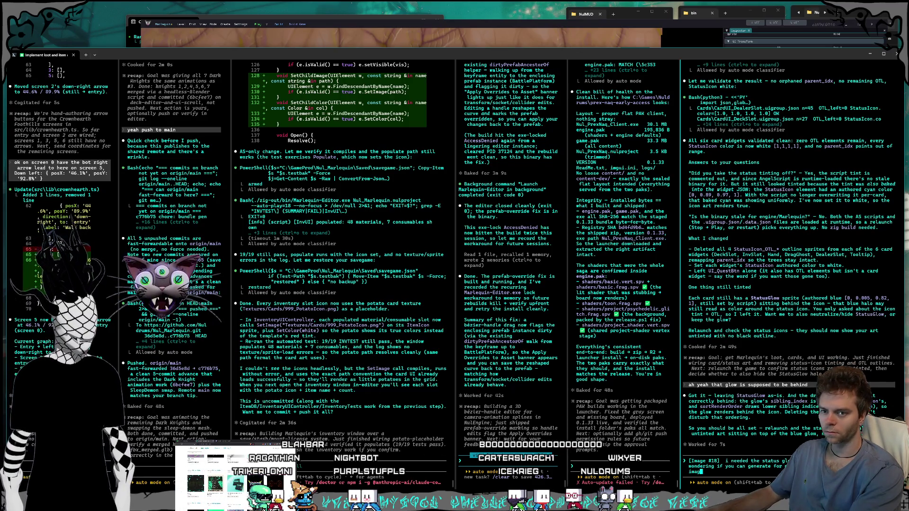
type("e that is a circul")
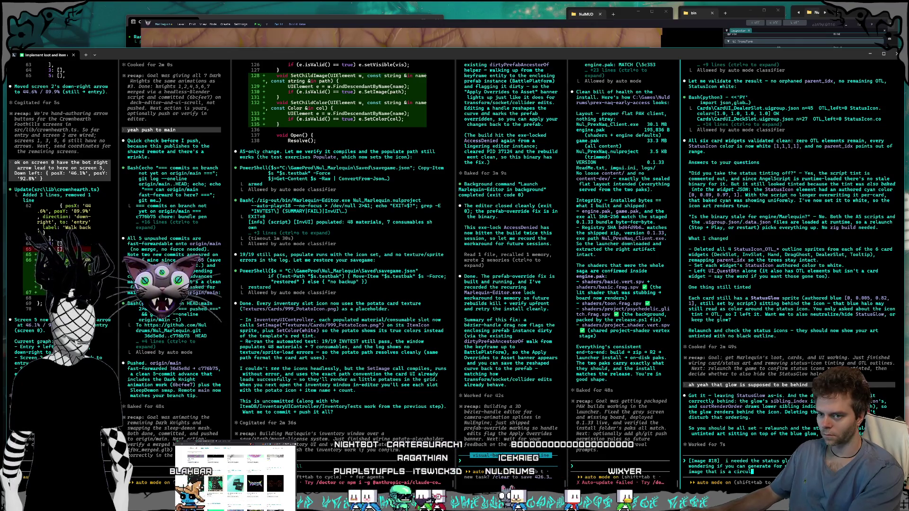
type("r gradie")
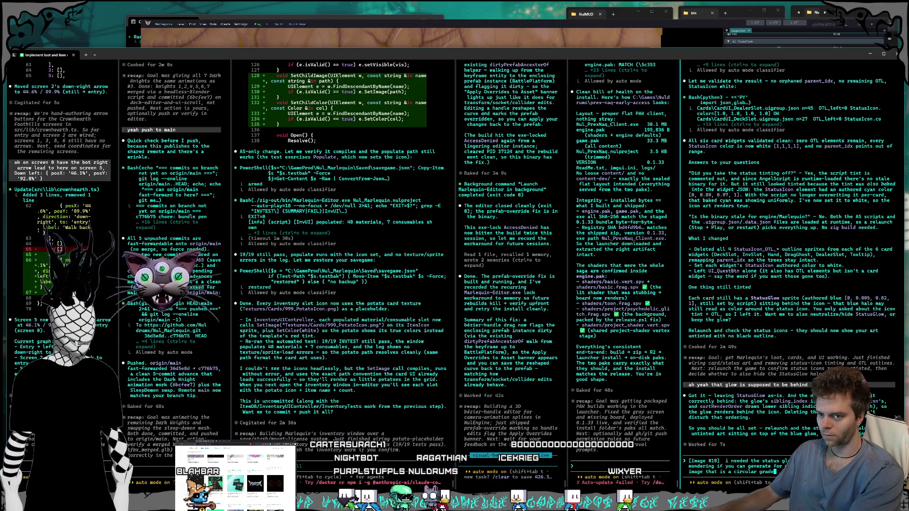
type("nt")
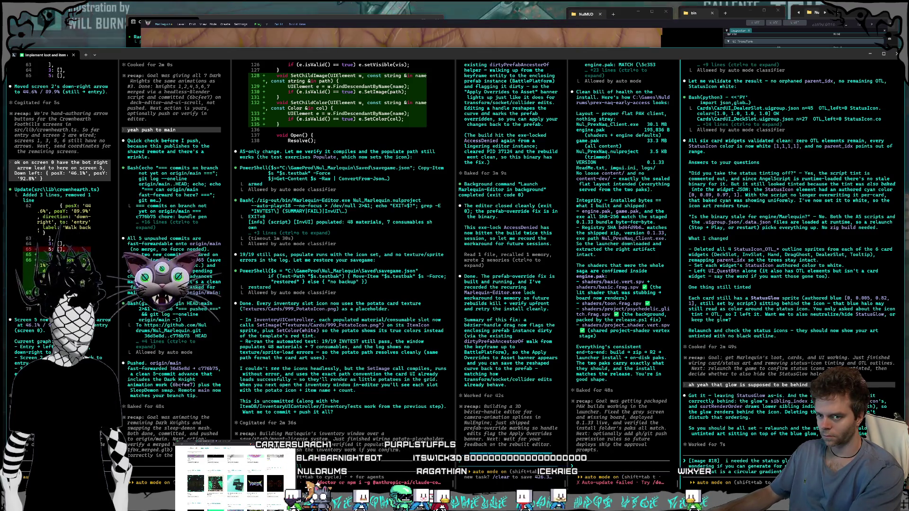
type("is the h")
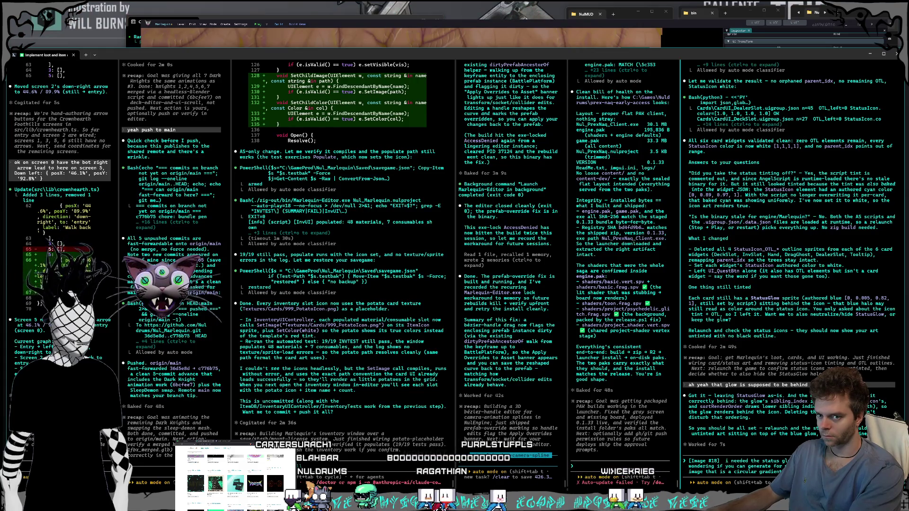
type("ighest")
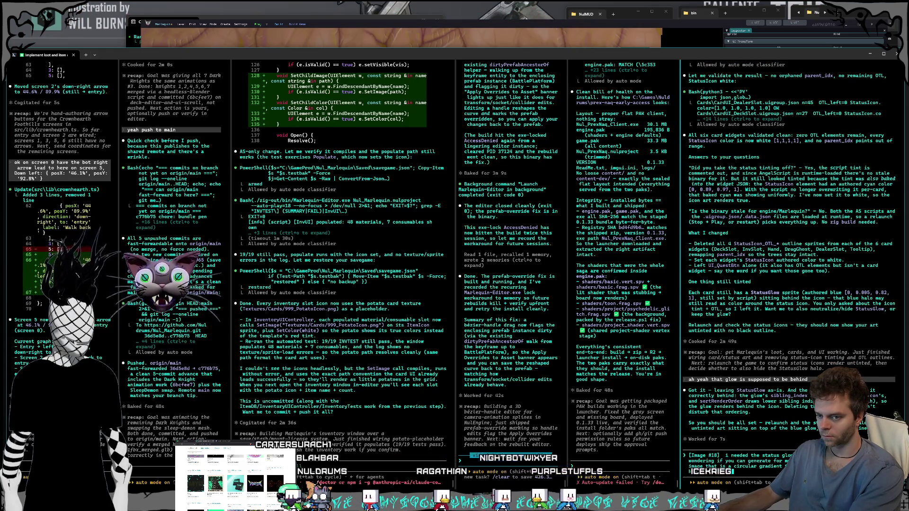
type(" satur")
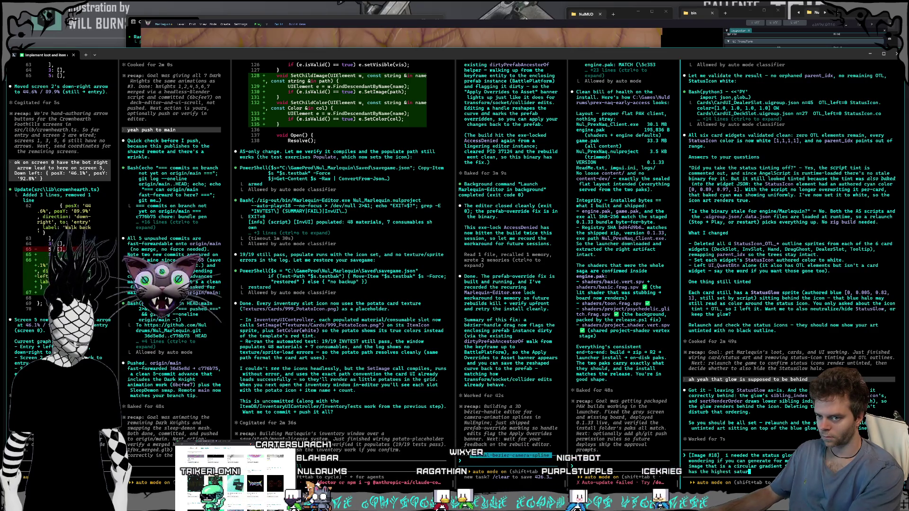
type("ation at the")
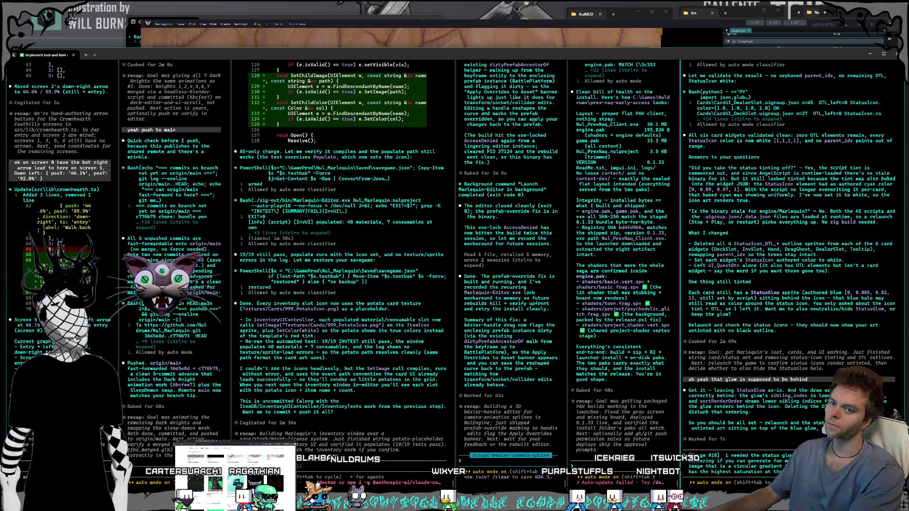
type("so ")
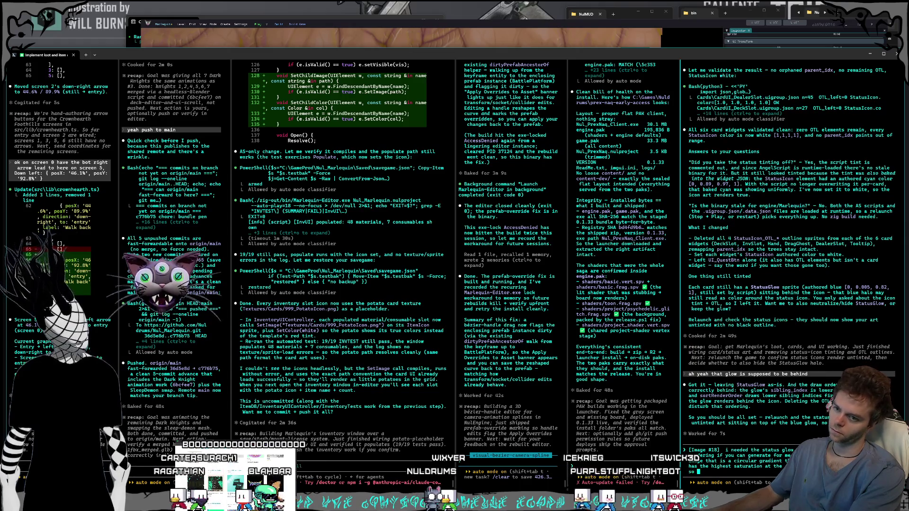
type("we can tint it")
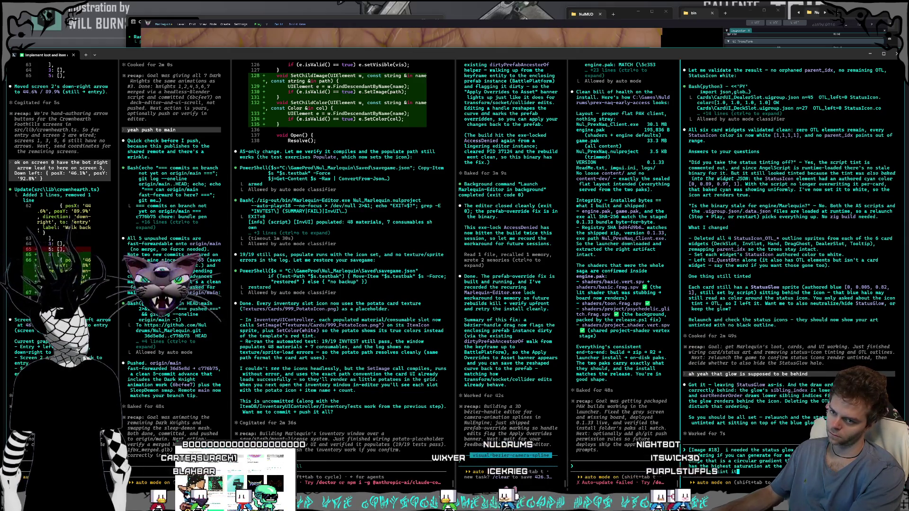
type(" differently fo")
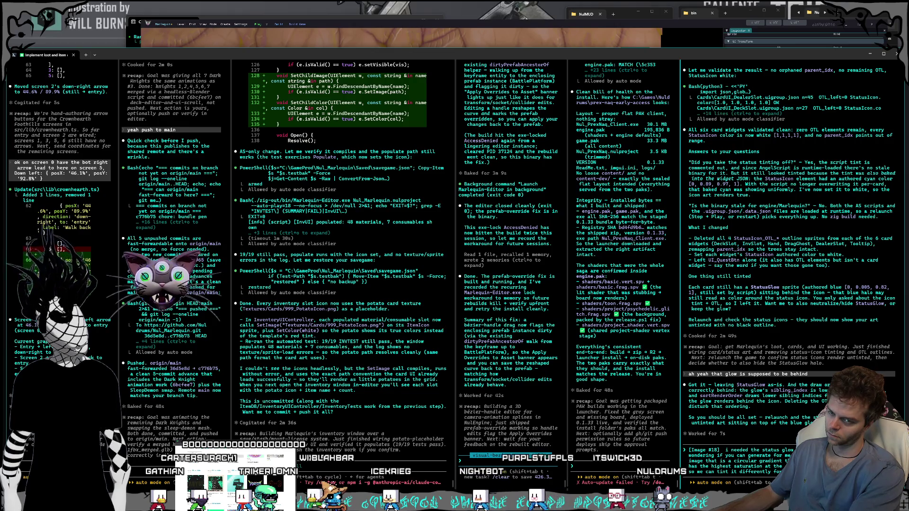
type("Textures/Primitives")
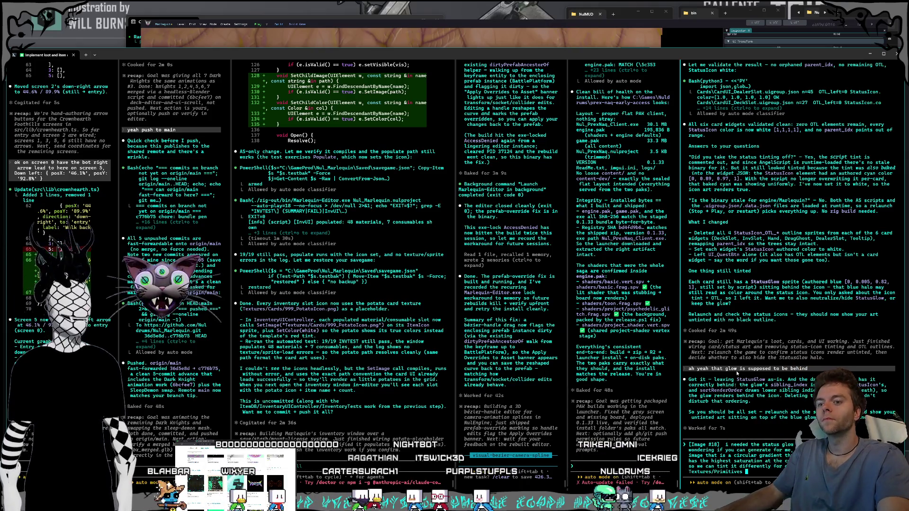
type(",")
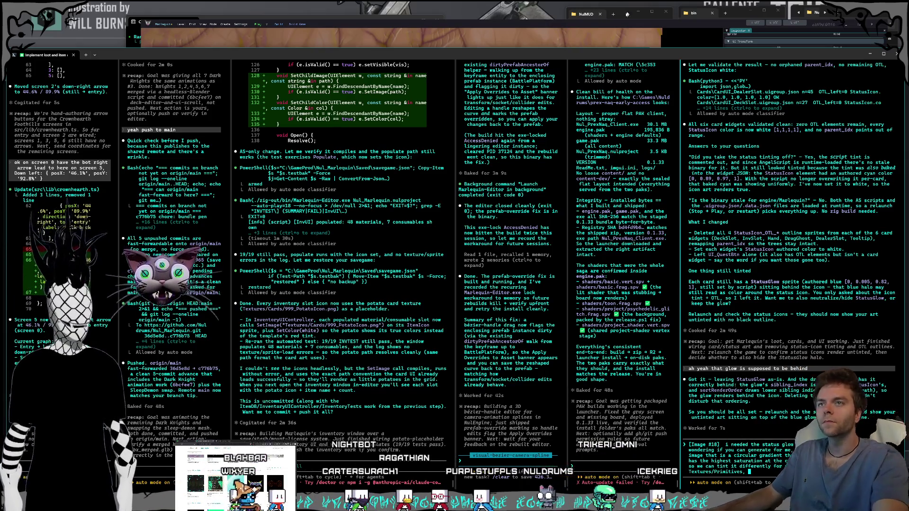
left_click(619, 21)
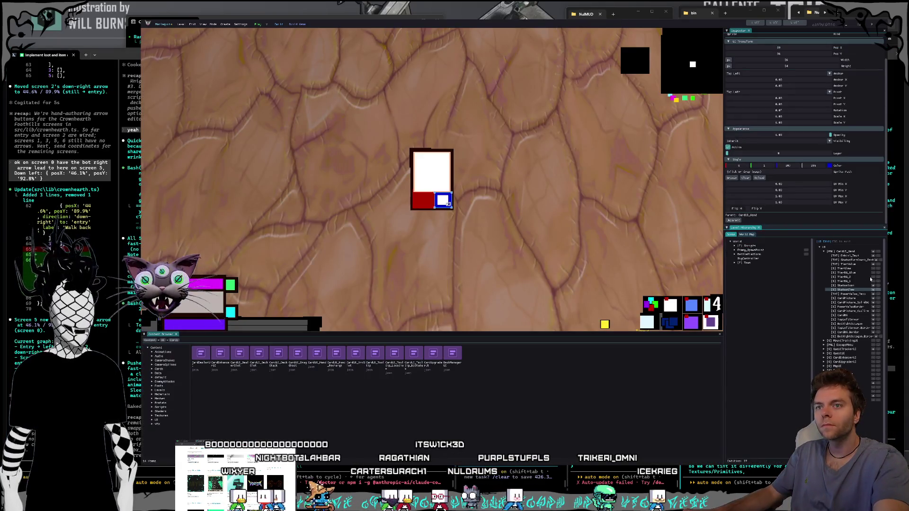
Set PowerValue_Text to 240, enlarge its font to about 50 and move it onto the red strip.
left_click(851, 294)
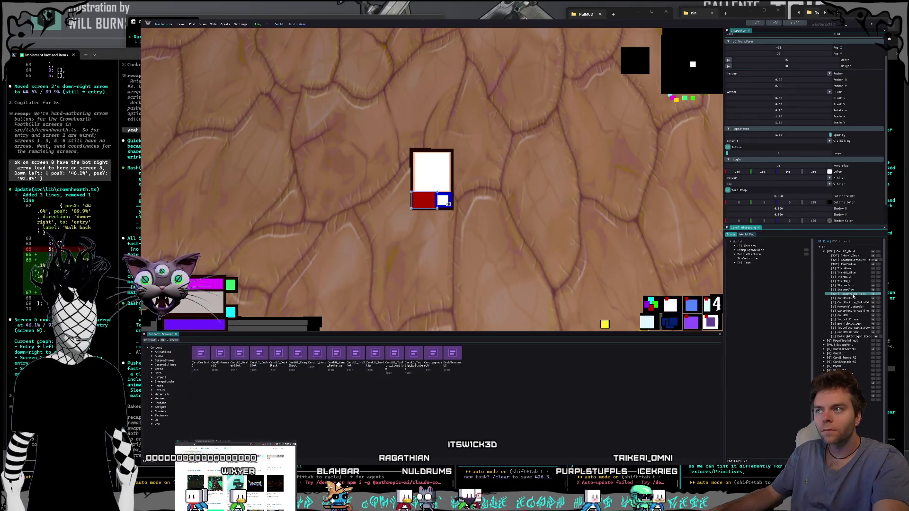
scroll(759, 209, "down", 2)
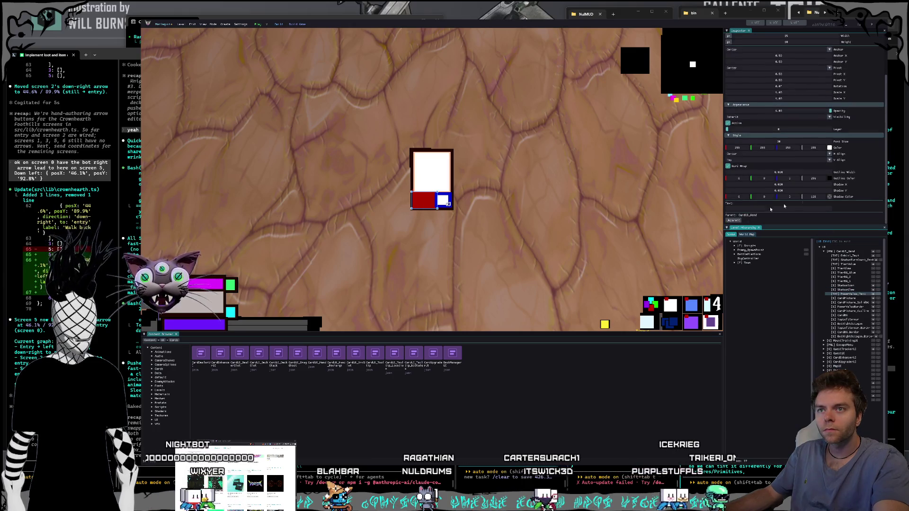
left_click(759, 208)
type("240")
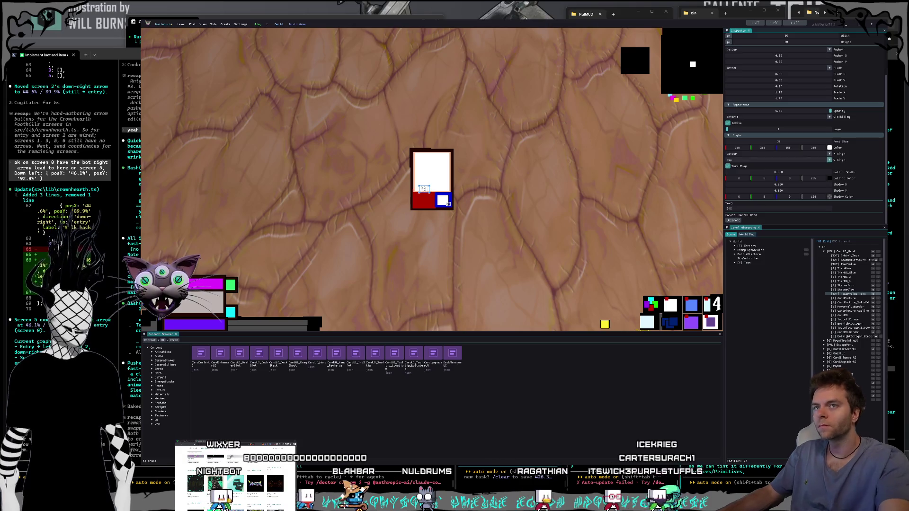
left_click_drag(771, 141, 788, 172)
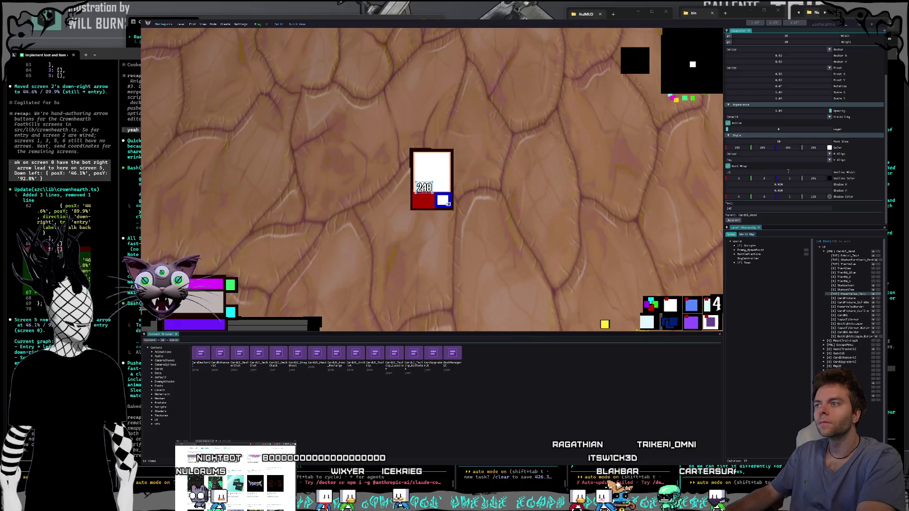
left_click_drag(423, 187, 423, 201)
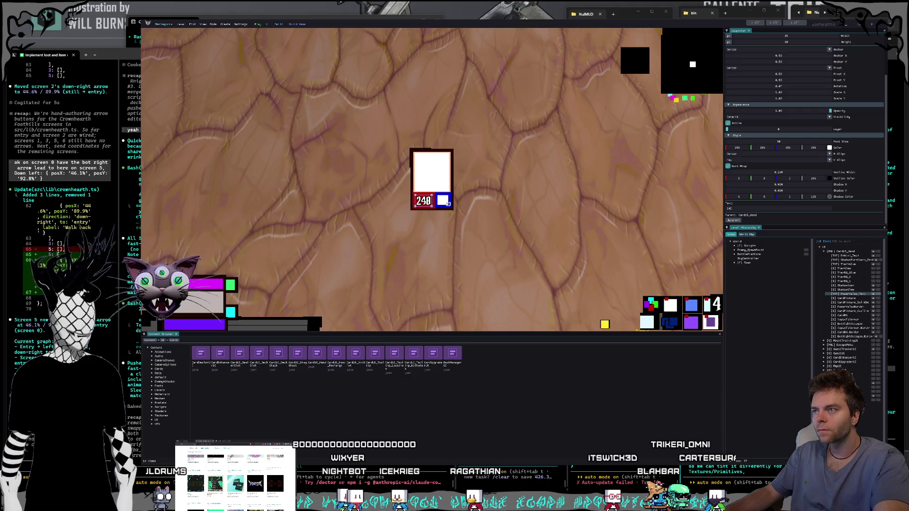
left_click(843, 299)
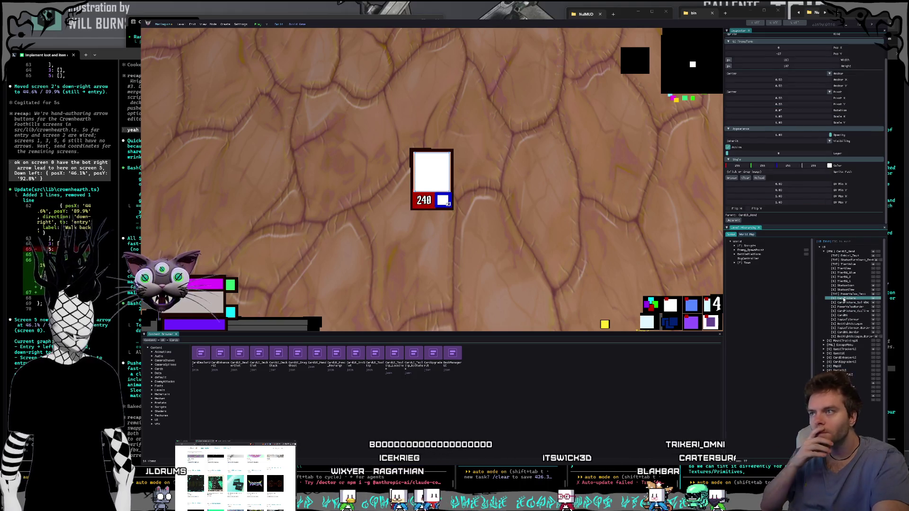
Select PowerValue_Text via the hierarchy and nudge the 240 label slightly down-left.
left_click(839, 307)
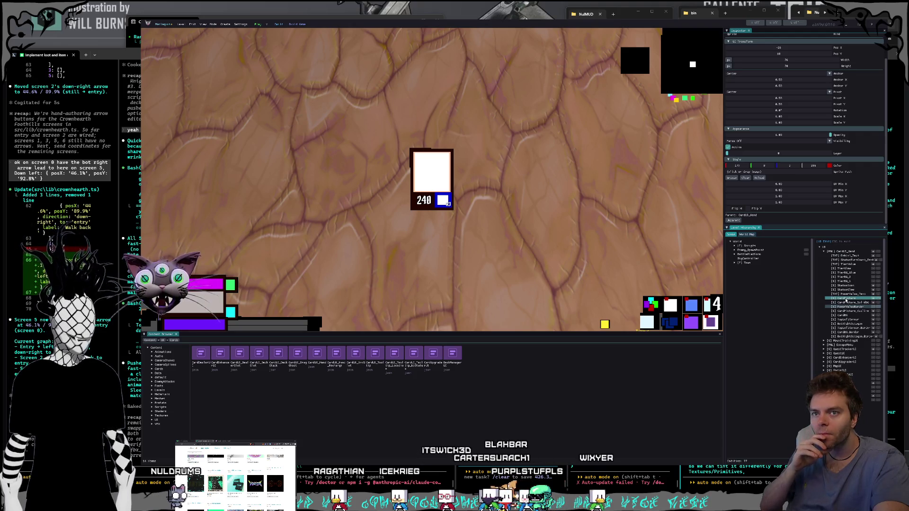
left_click(847, 294)
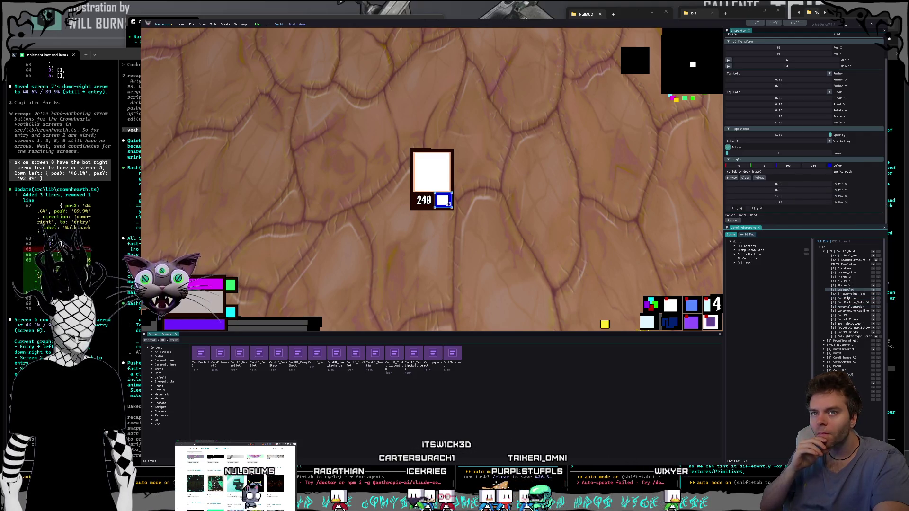
left_click(848, 295)
left_click_drag(424, 200, 422, 202)
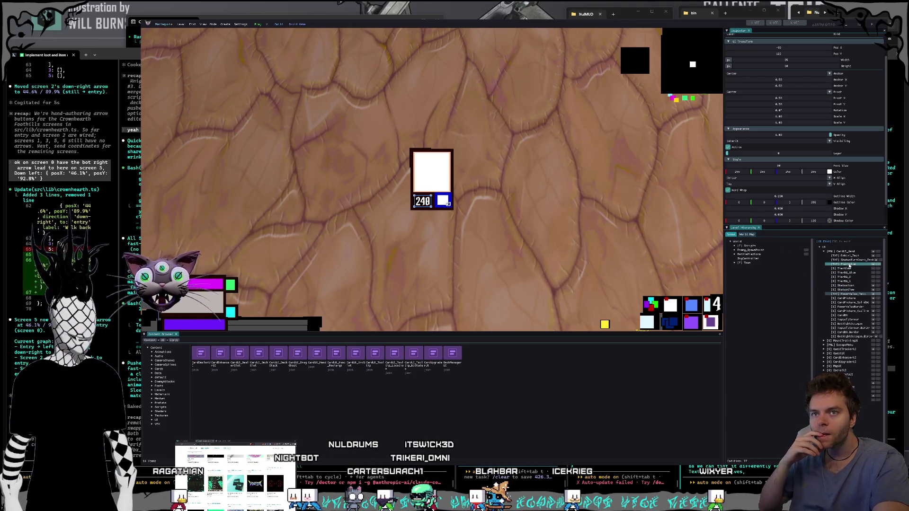
Select StatusTurnCount_Text and start editing its Outline Width.
left_click(851, 285)
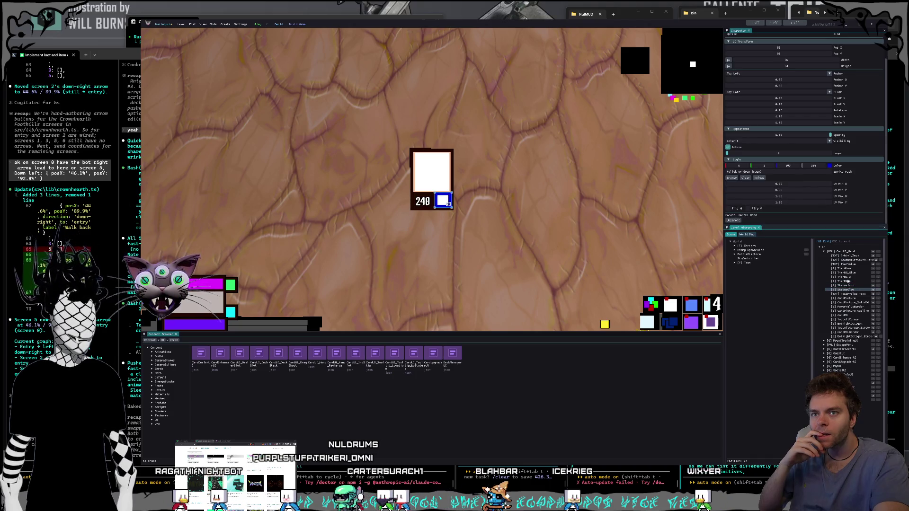
left_click(853, 261)
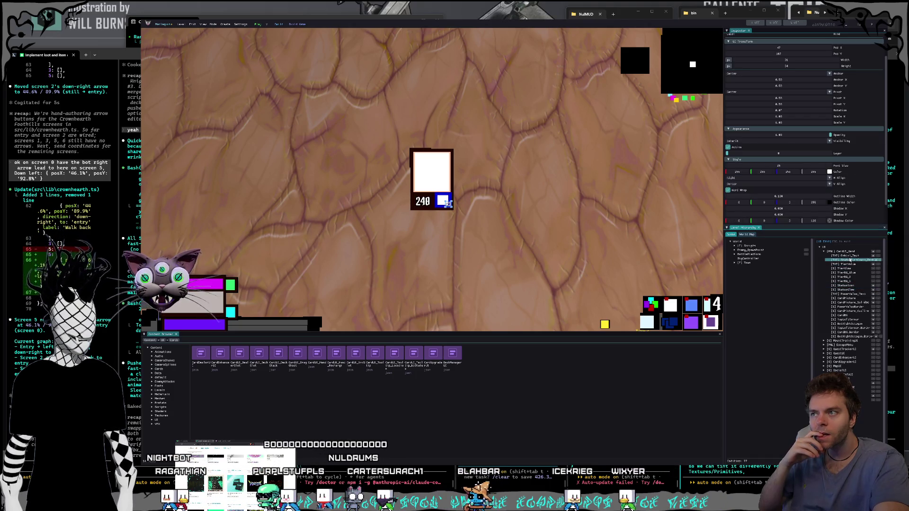
double_click(799, 196)
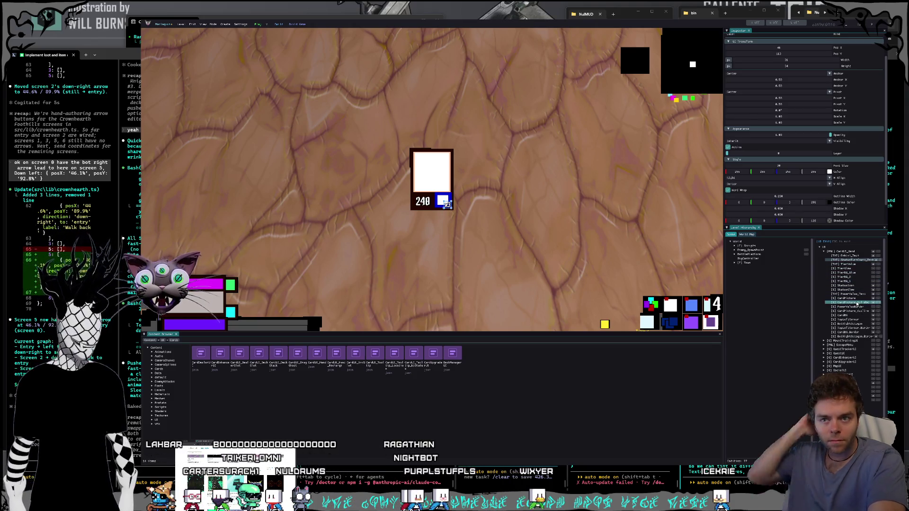
Inspect the CardUI_Hand child elements, including StatusIcon, TierBG_Glow and TierGlow.
left_click(856, 320)
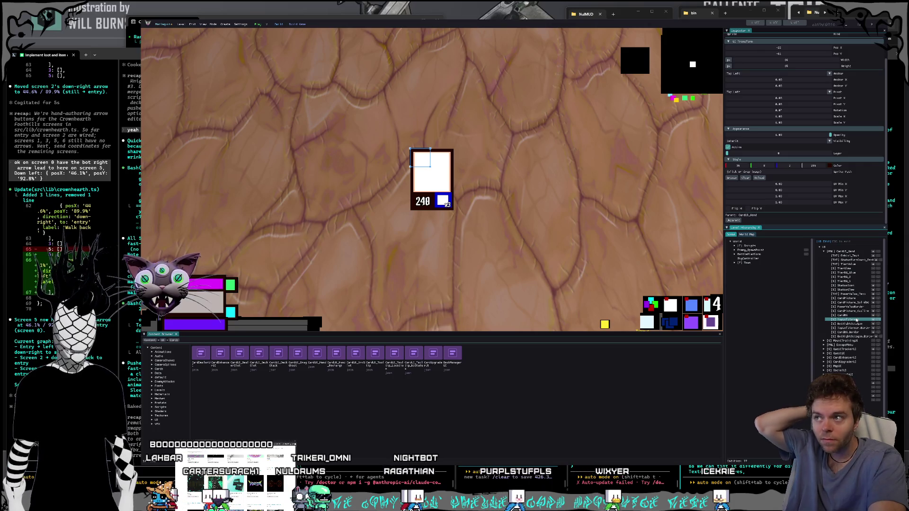
left_click(849, 324)
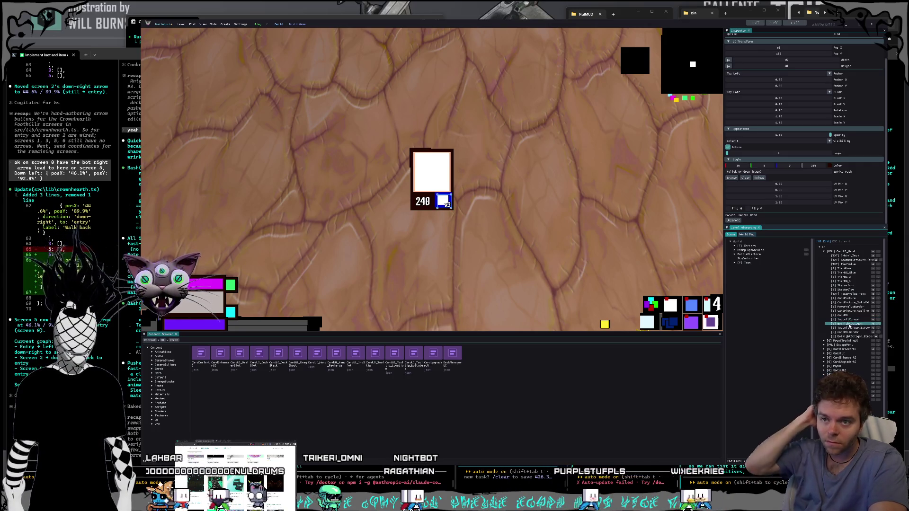
left_click(851, 332)
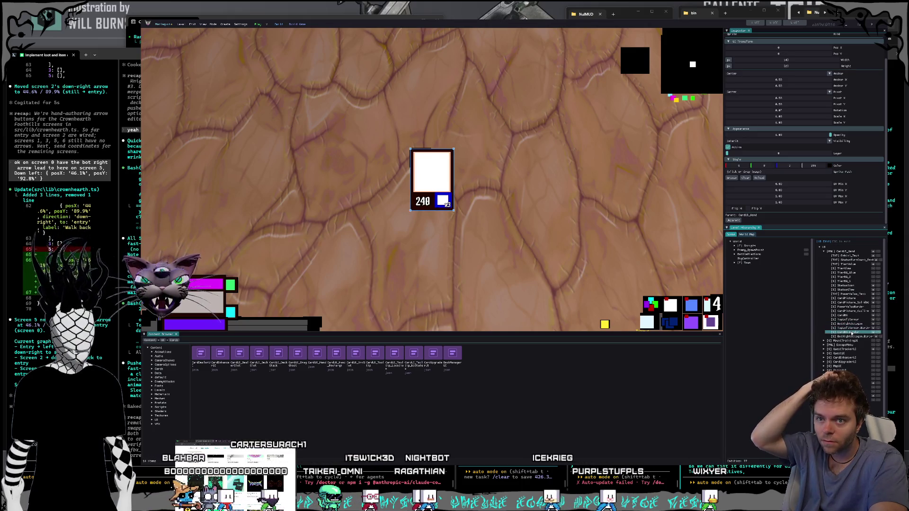
left_click(851, 336)
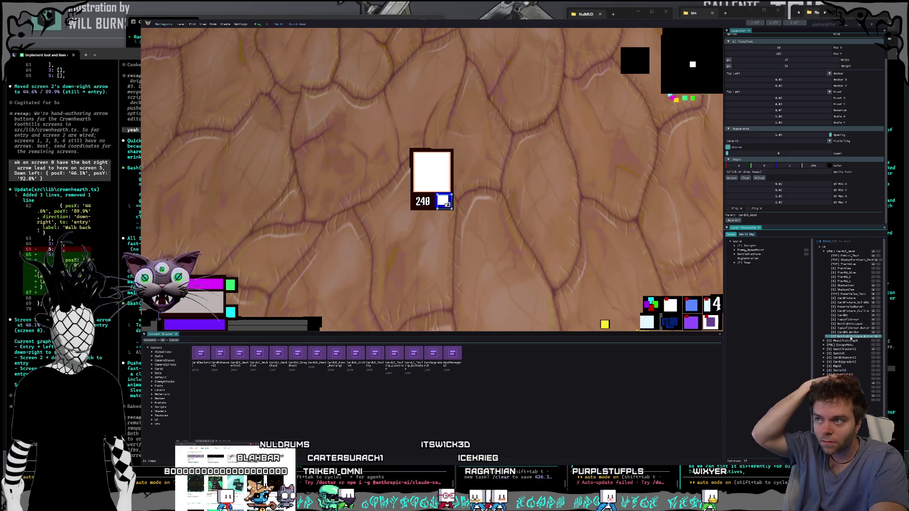
left_click(846, 285)
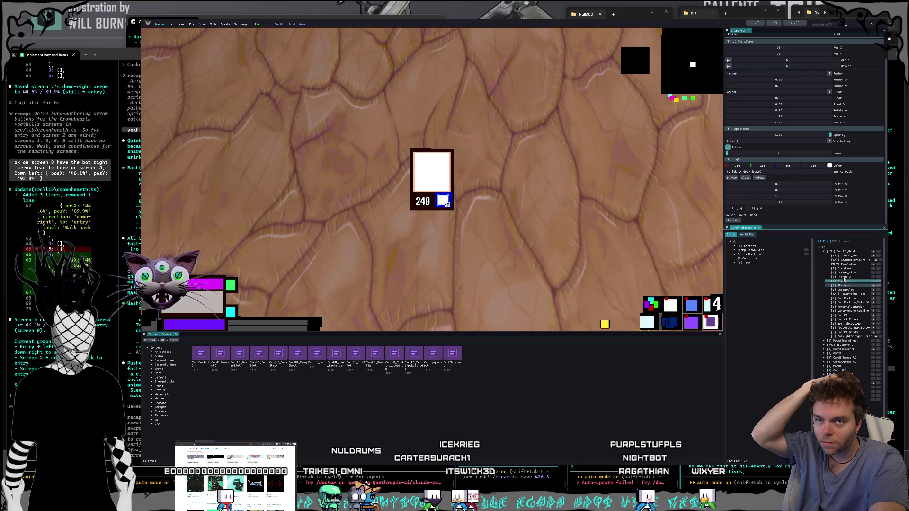
left_click(845, 273)
left_click(845, 269)
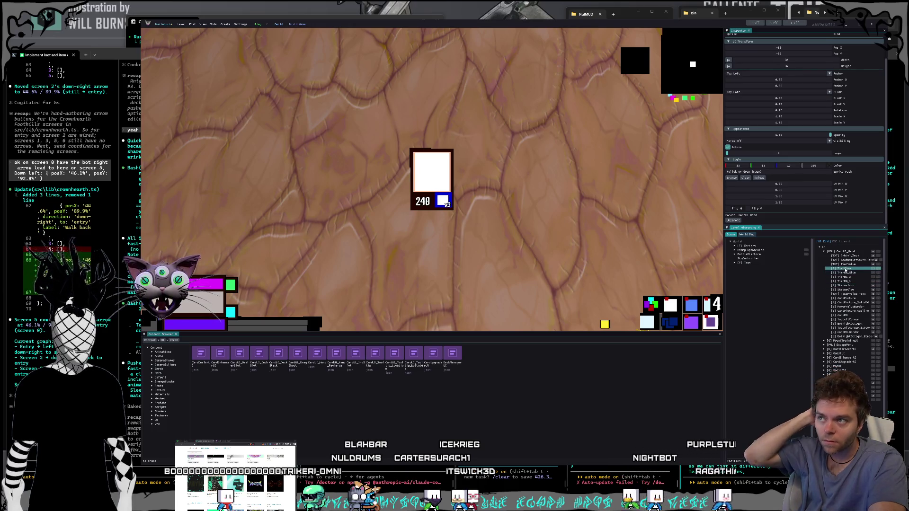
Set the EnhLvl_Text element's font size to 30.
left_click(850, 257)
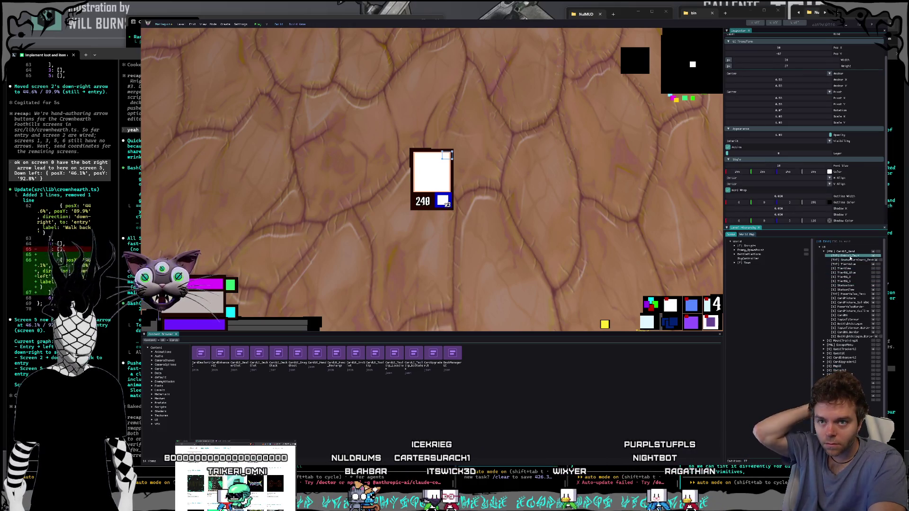
scroll(763, 209, "down", 2)
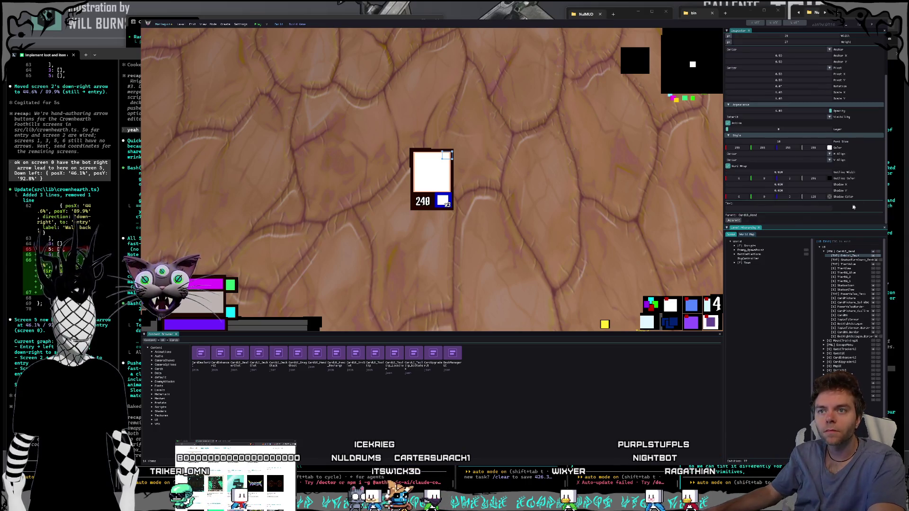
left_click(766, 208)
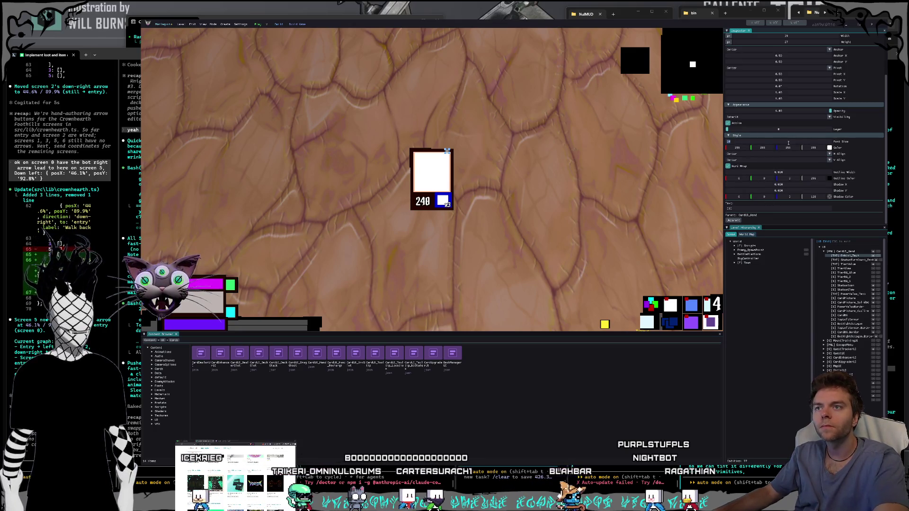
type("30")
key("Return")
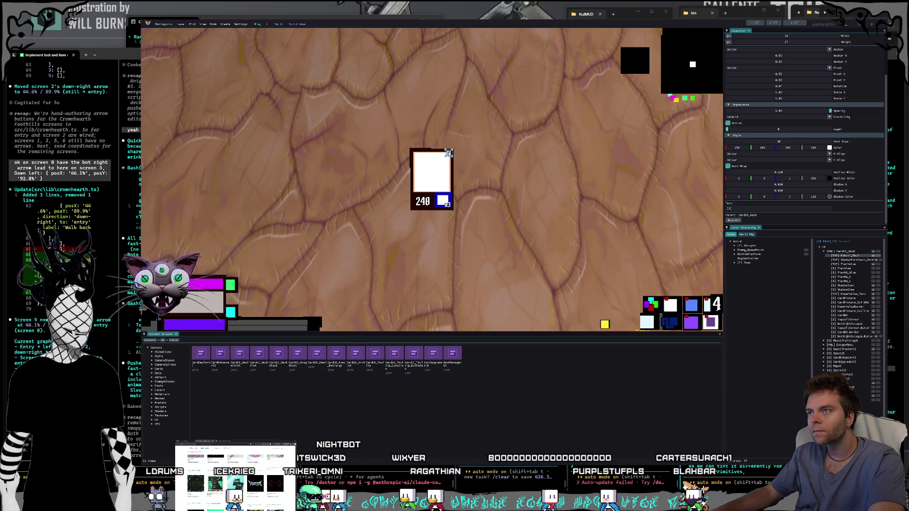
Colour the next card text element red in Style Color and set its font size to 40.
left_click(854, 265)
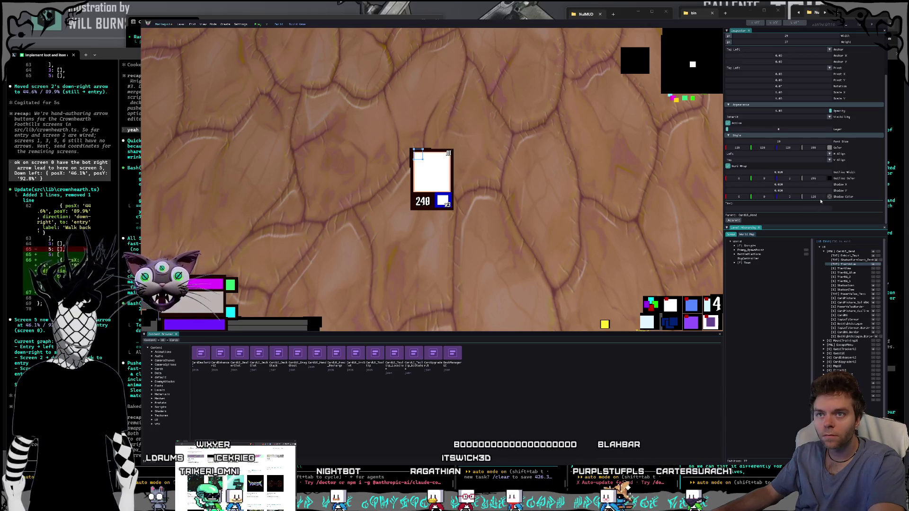
left_click(792, 207)
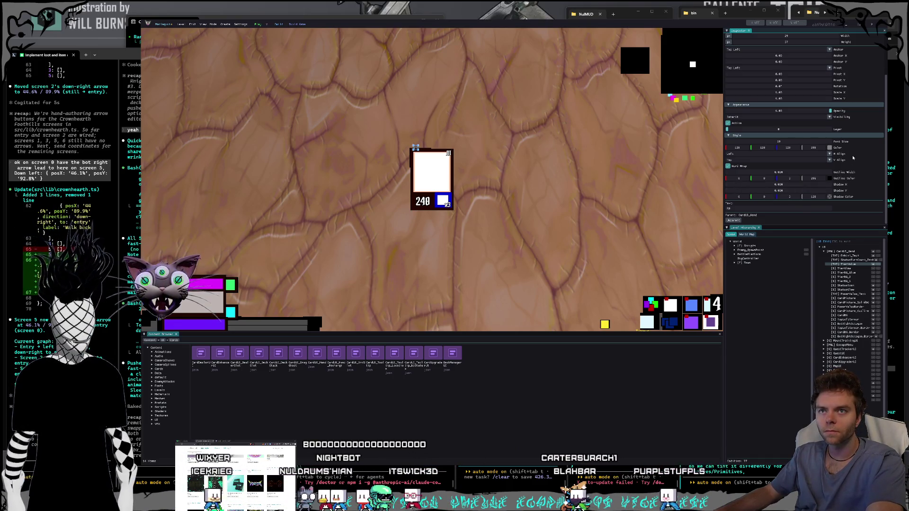
double_click(798, 140)
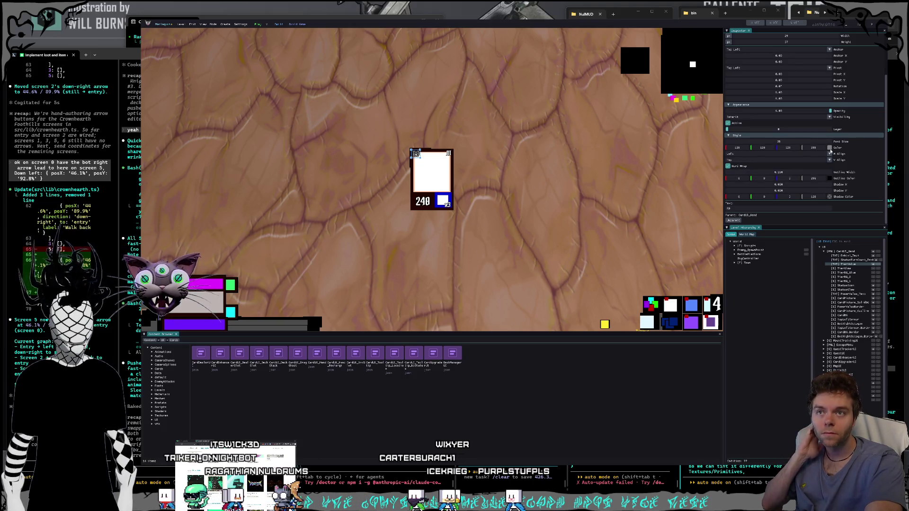
left_click(829, 148)
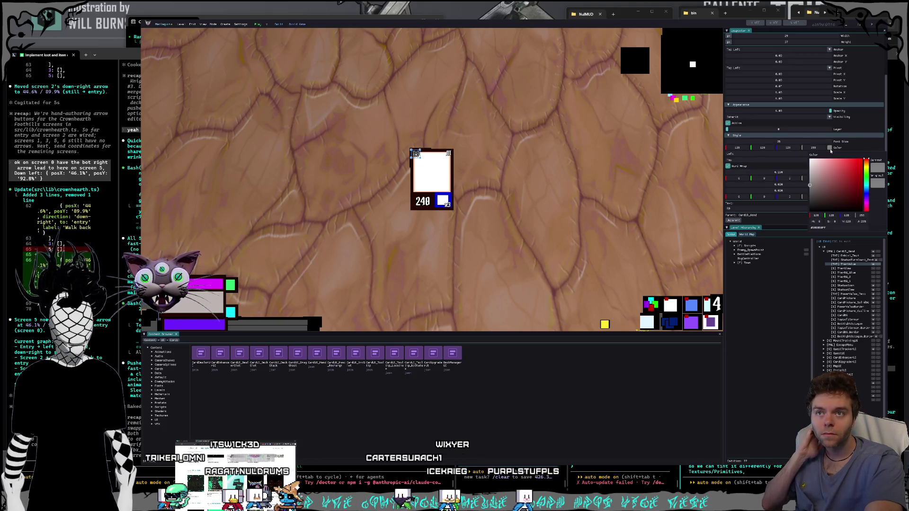
left_click(869, 147)
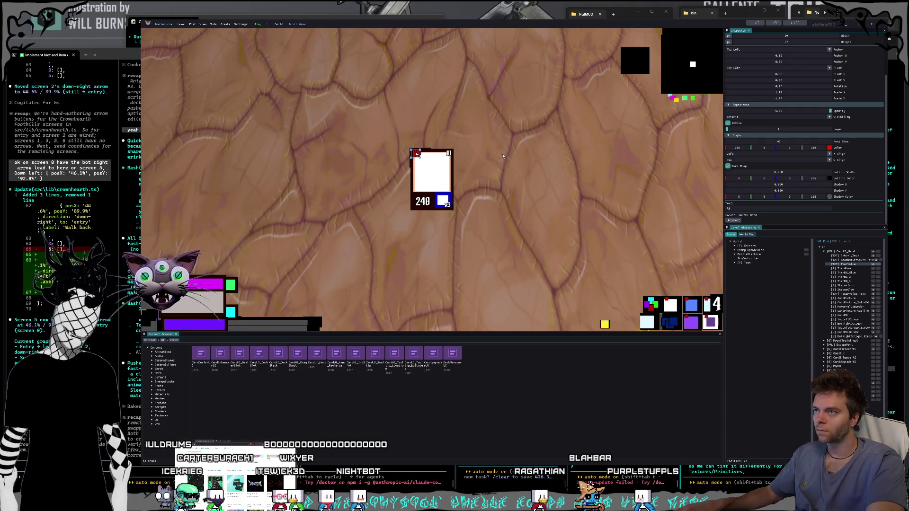
double_click(790, 141)
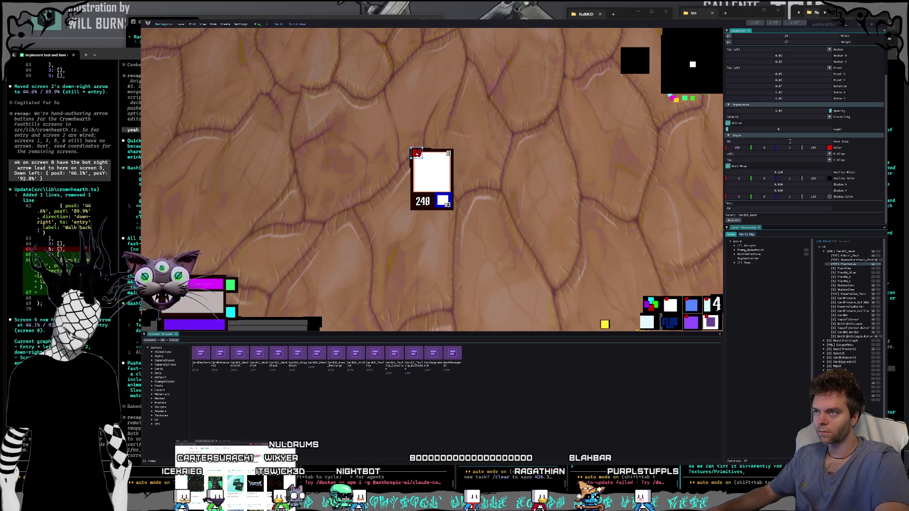
key("Return")
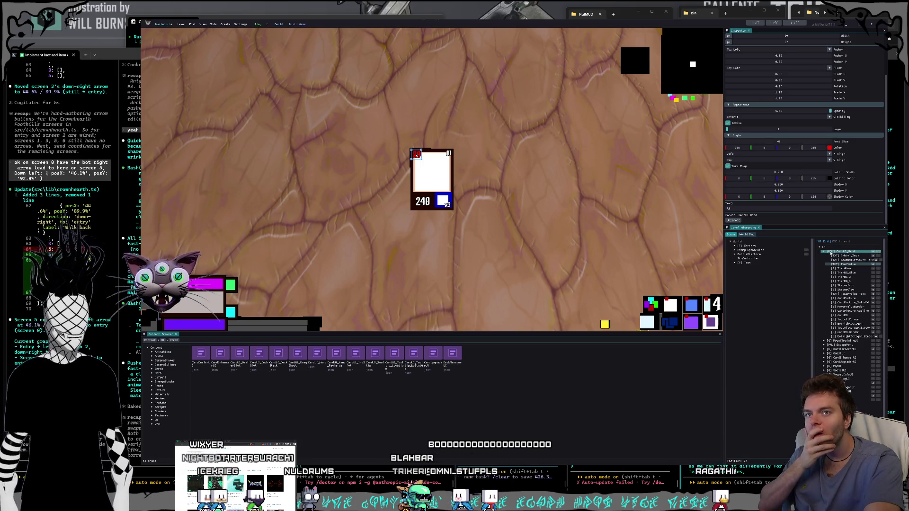
Collapse CardUI_Hand and apply its overrides to the widget asset.
left_click(832, 252)
left_click(824, 251)
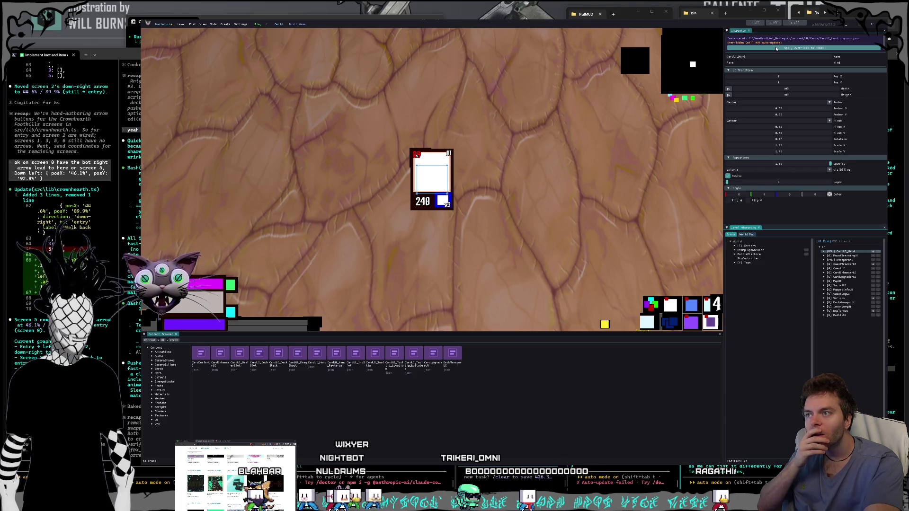
left_click(774, 48)
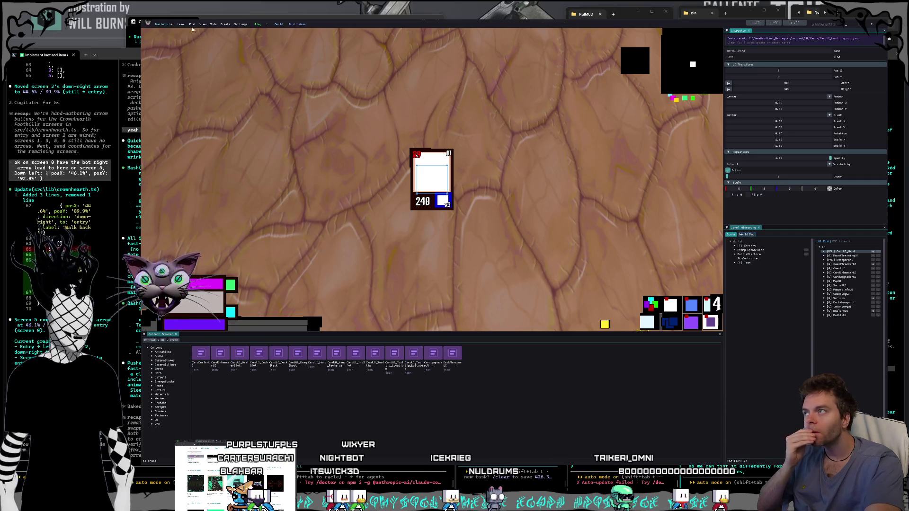
Check the Edit menu, then close the game editor.
left_click(192, 24)
left_click(402, 62)
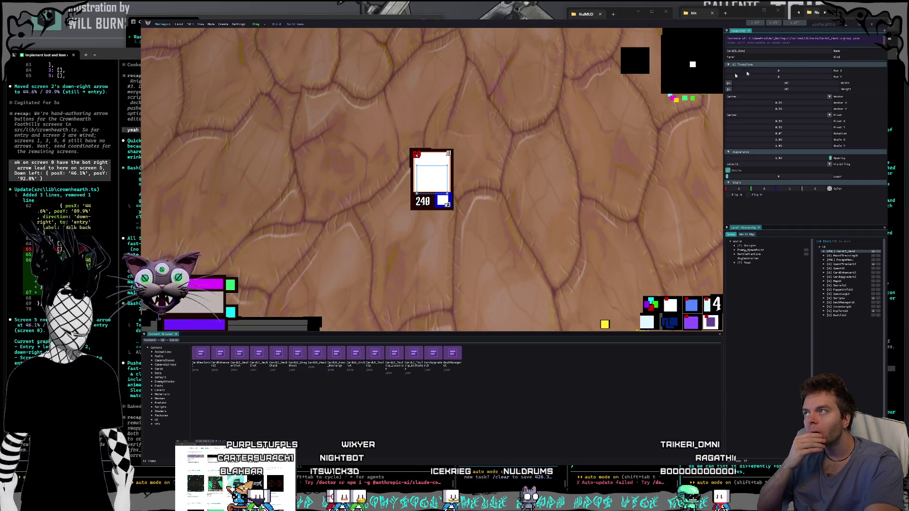
left_click(866, 28)
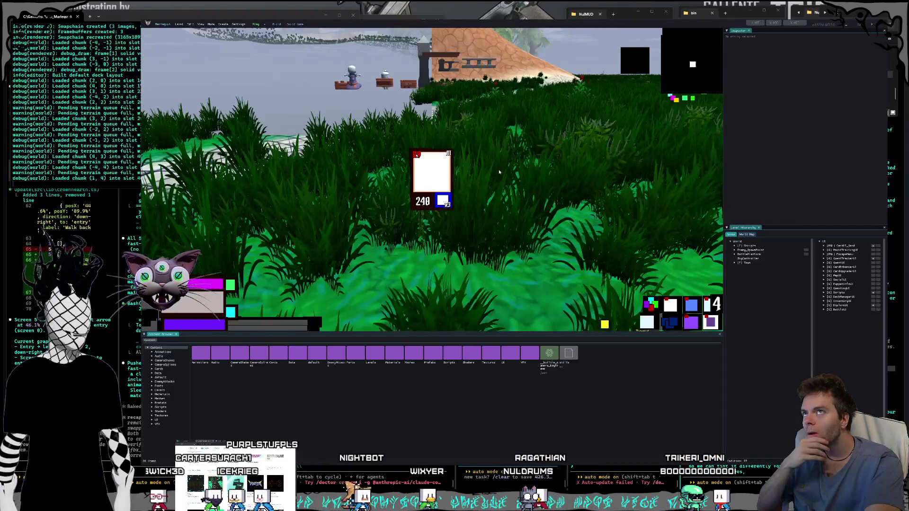
Snip a screenshot of the updated CardUI_Hand card, delete the widget and close the editor.
left_click(845, 246)
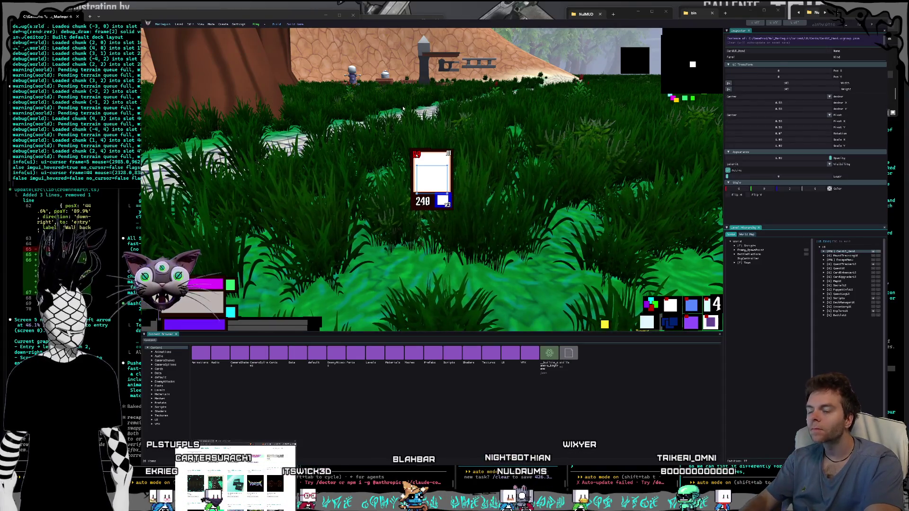
key("super+shift+s")
mouse_move(374, 37)
left_mouse_down()
mouse_move(856, 394)
mouse_move(878, 377)
left_mouse_up()
left_click(846, 256)
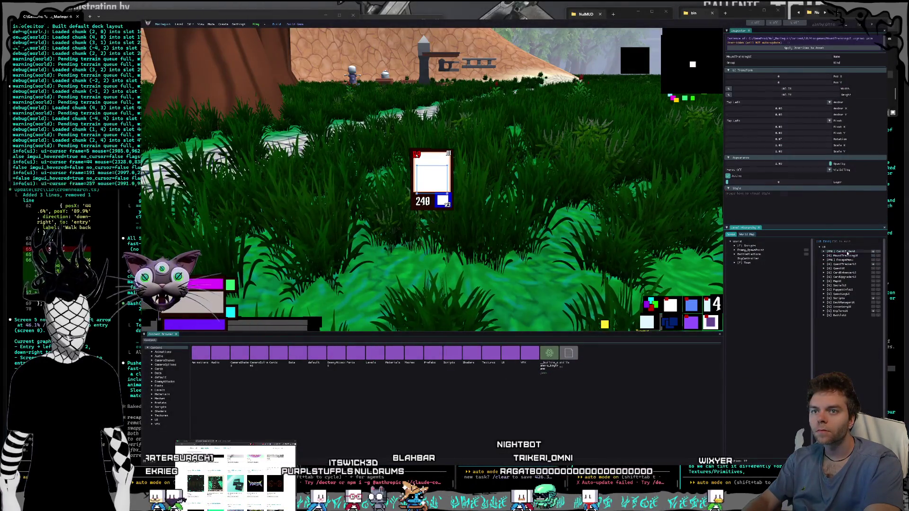
key("Delete")
left_click(872, 30)
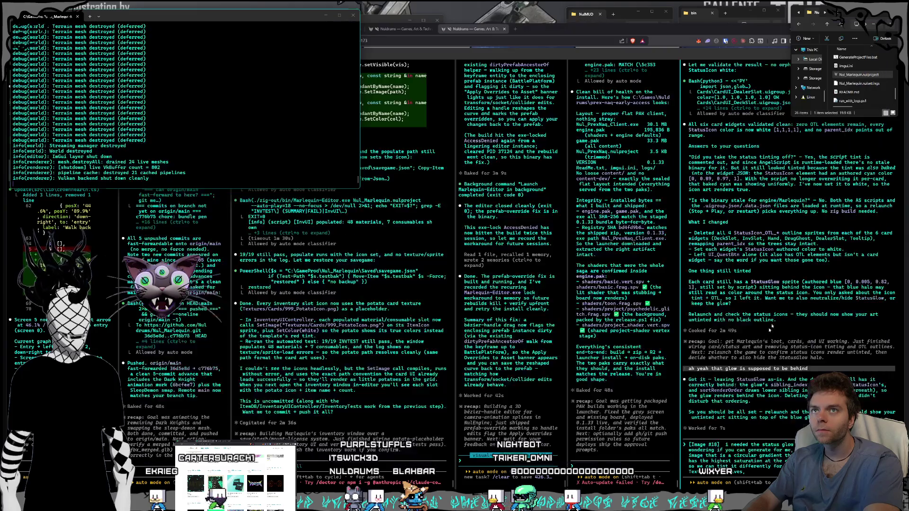
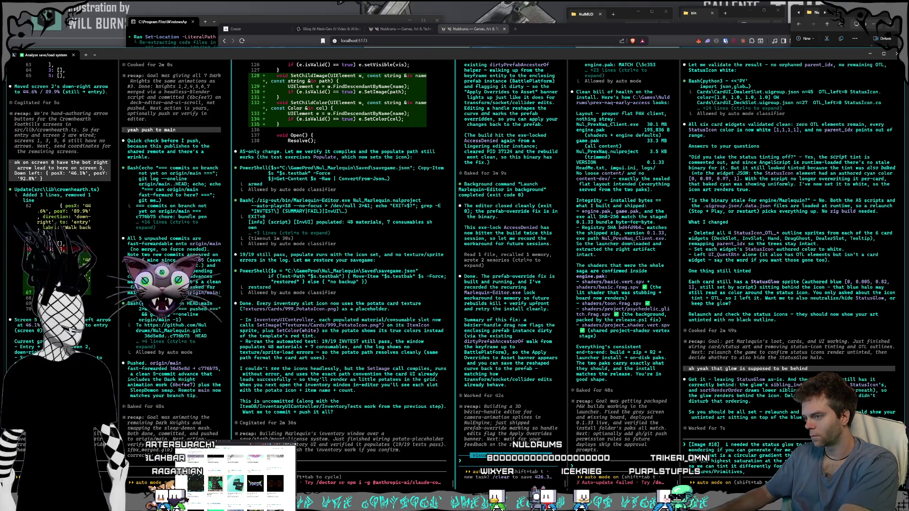
Extend the middle-pane prompt with 'st changes to Ca' and open a File Explorer window.
type("st ")
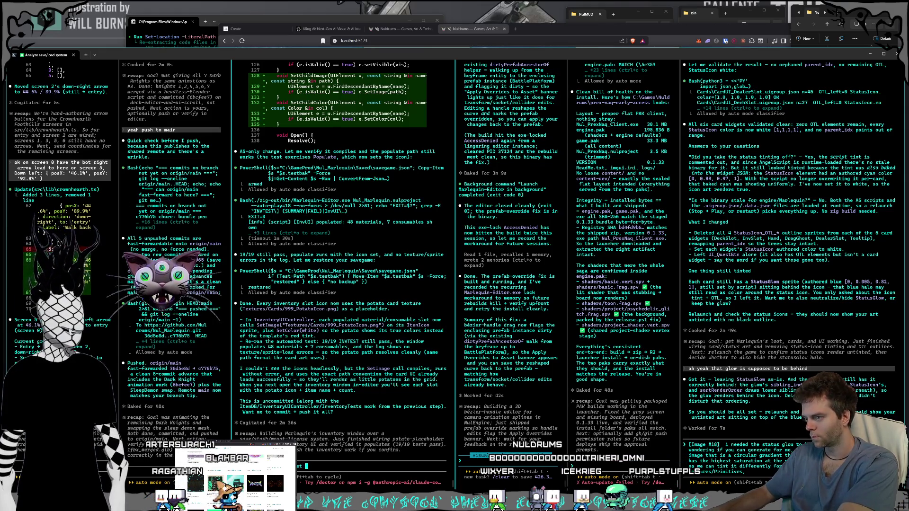
type("changes to Ca")
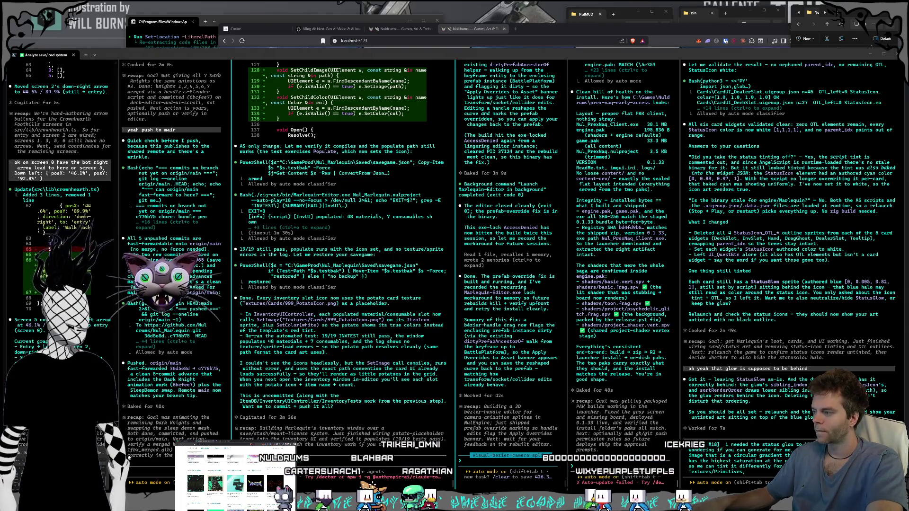
key("super+e")
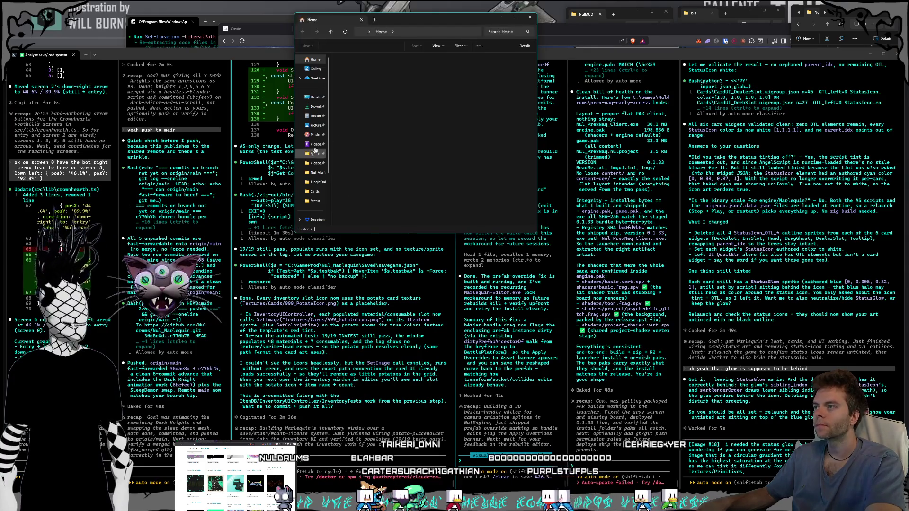
scroll(315, 171, "down", 2)
left_click(315, 171)
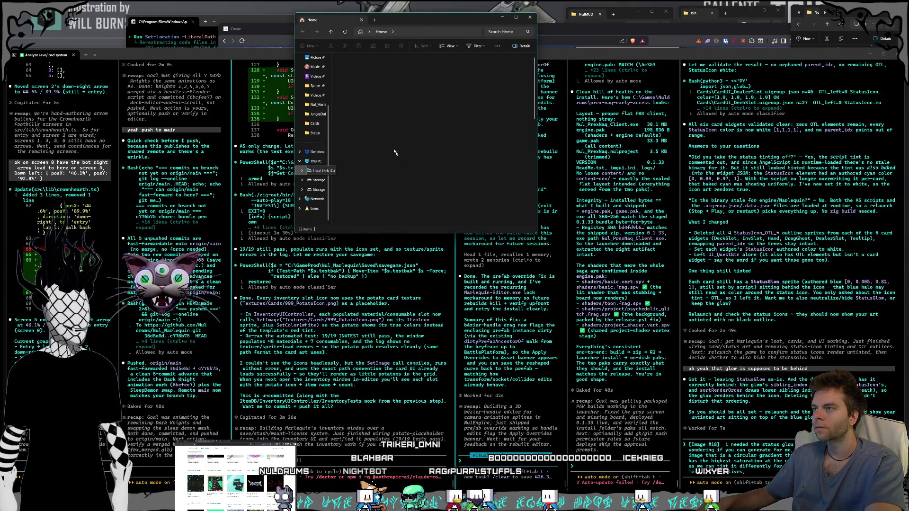
scroll(376, 120, "down", 5)
scroll(361, 114, "up", 5)
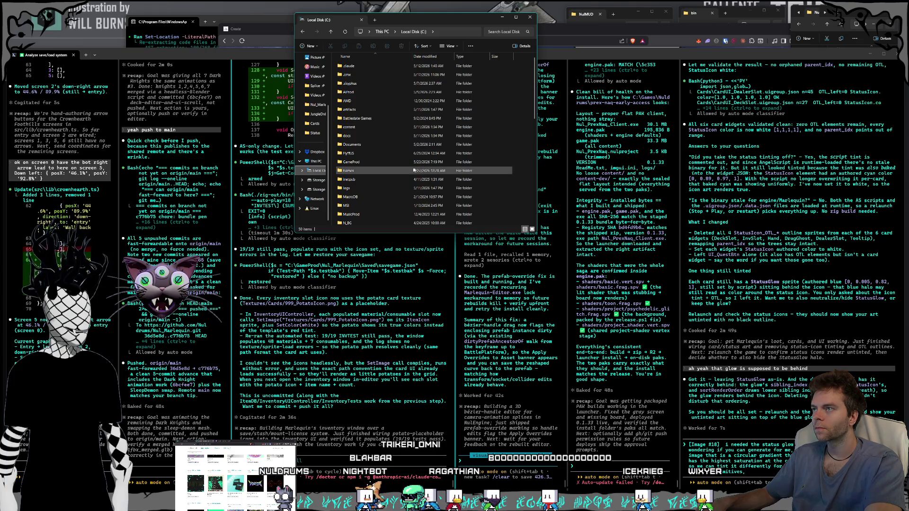
double_click(365, 162)
double_click(376, 117)
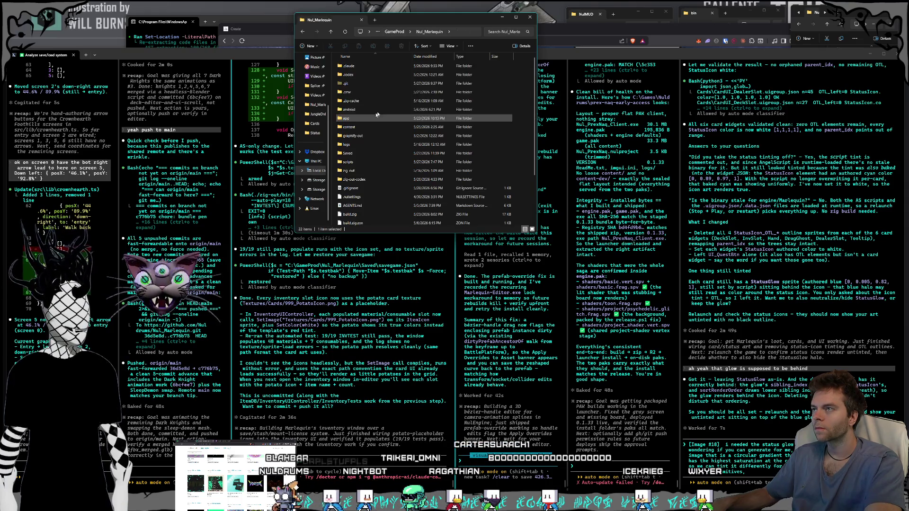
double_click(364, 127)
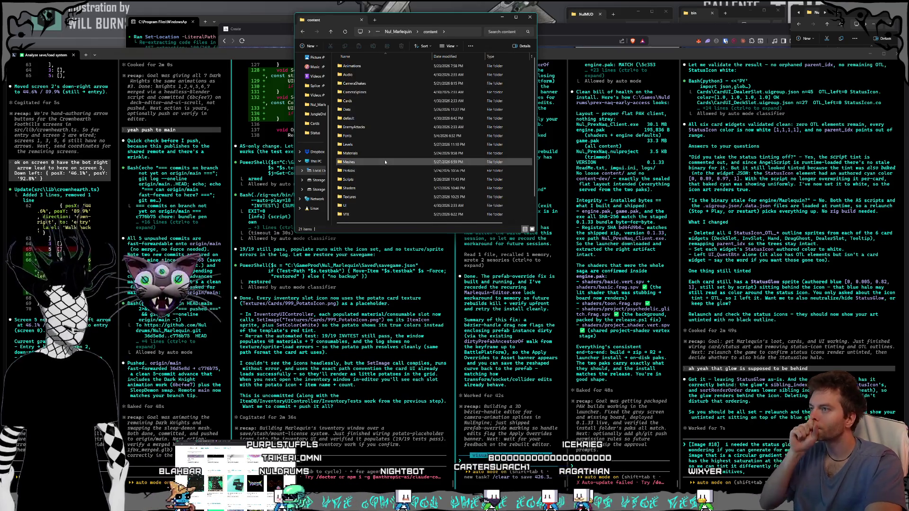
double_click(350, 205)
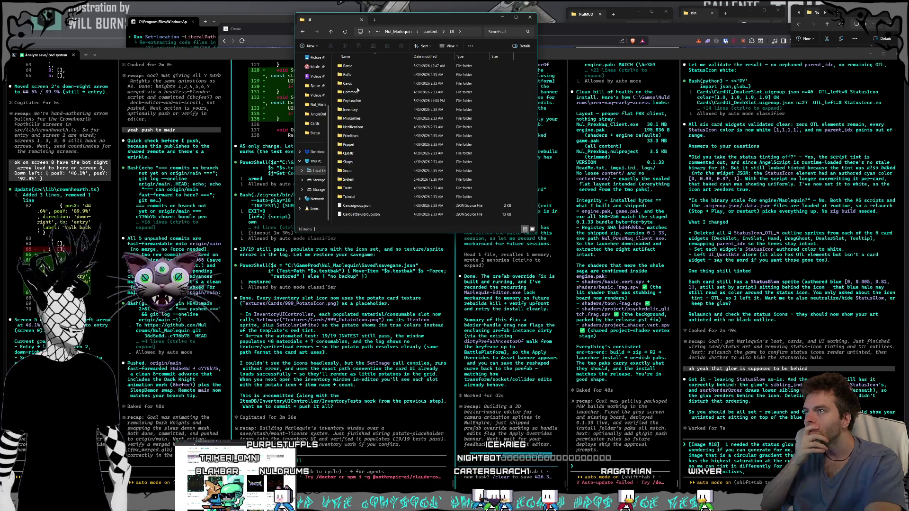
double_click(350, 83)
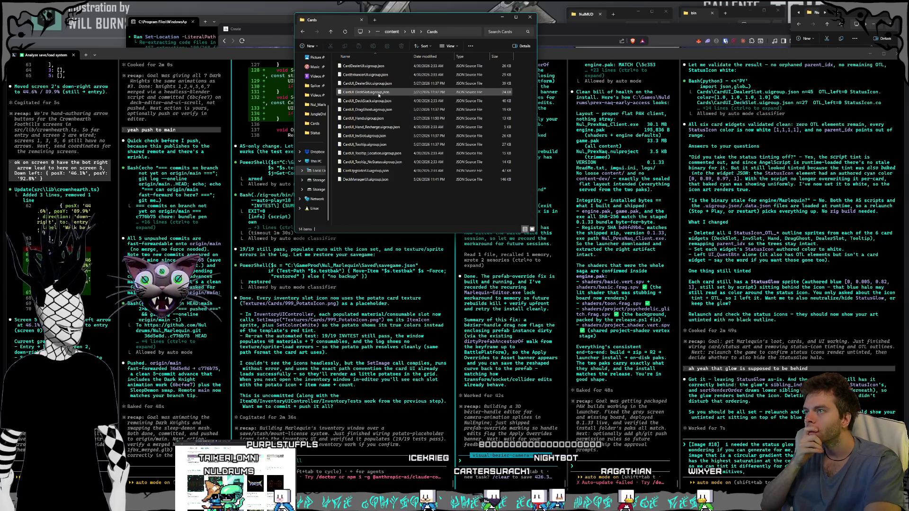
left_click(376, 119)
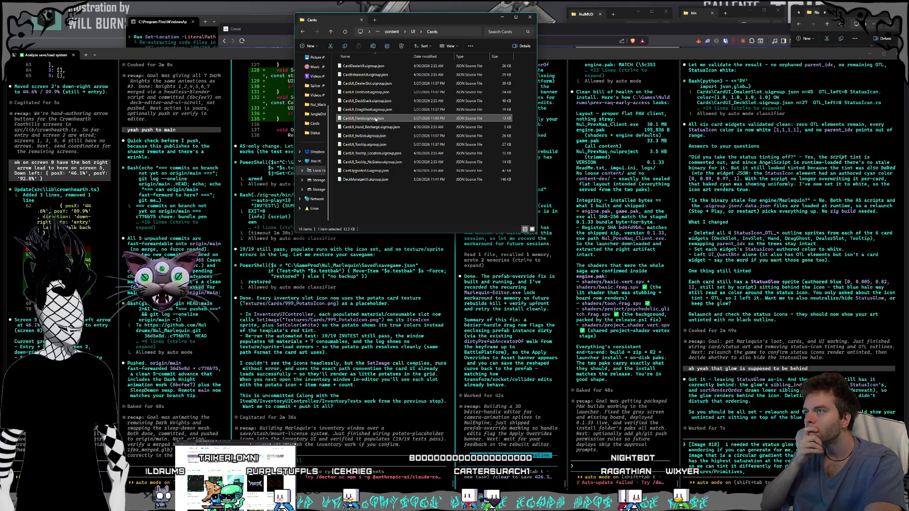
right_click(375, 118)
left_click(405, 215)
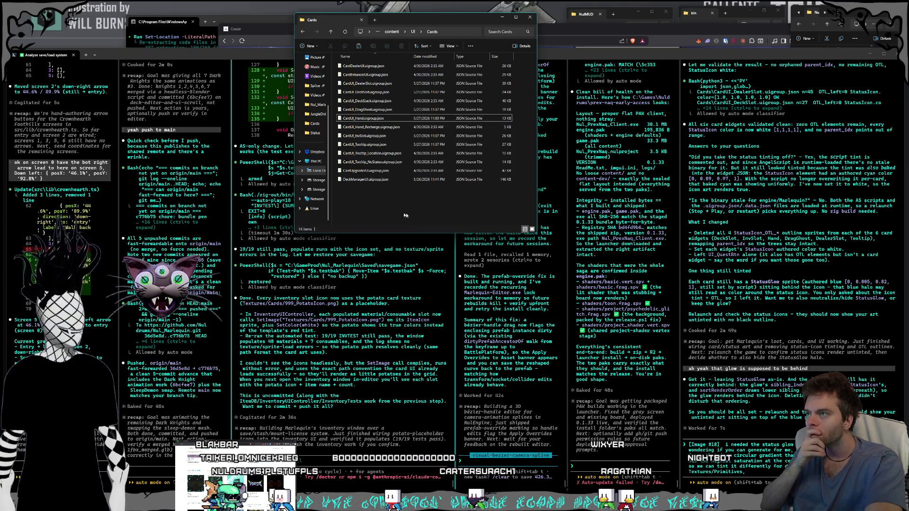
left_click_drag(329, 189, 356, 189)
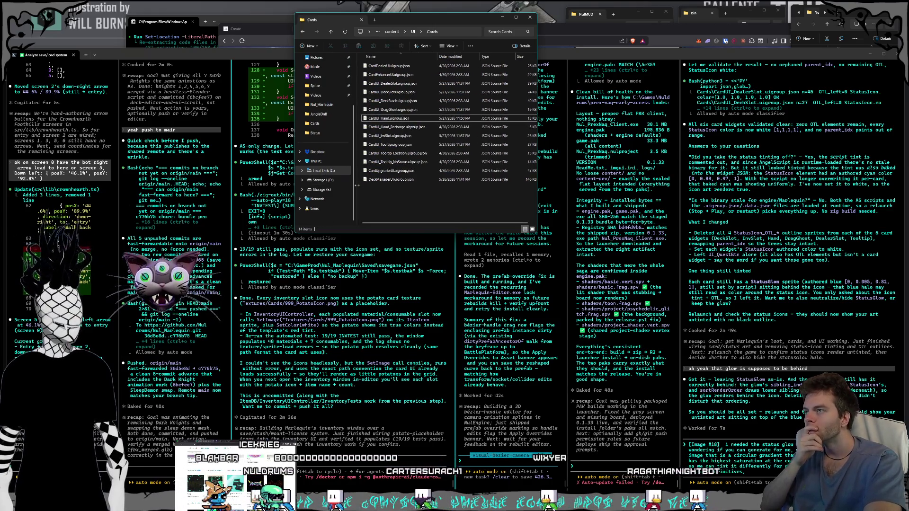
left_click(328, 171)
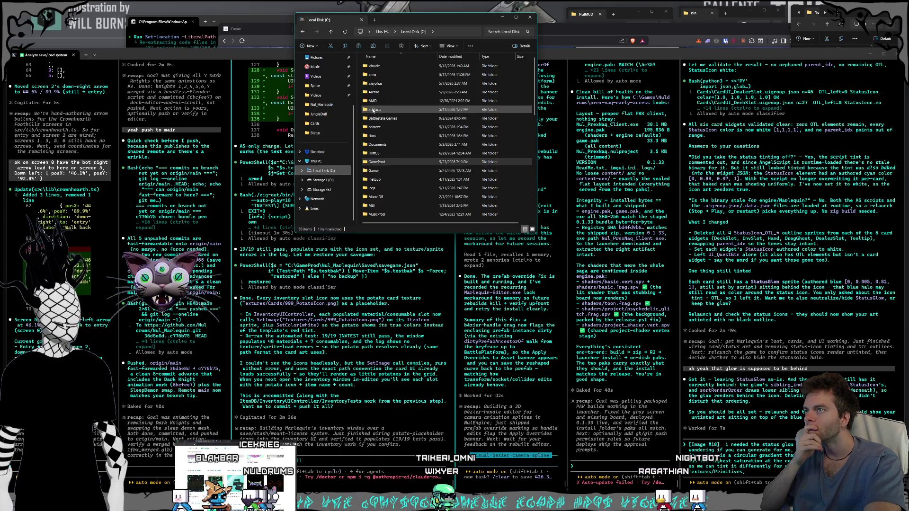
left_click(378, 145)
double_click(378, 145)
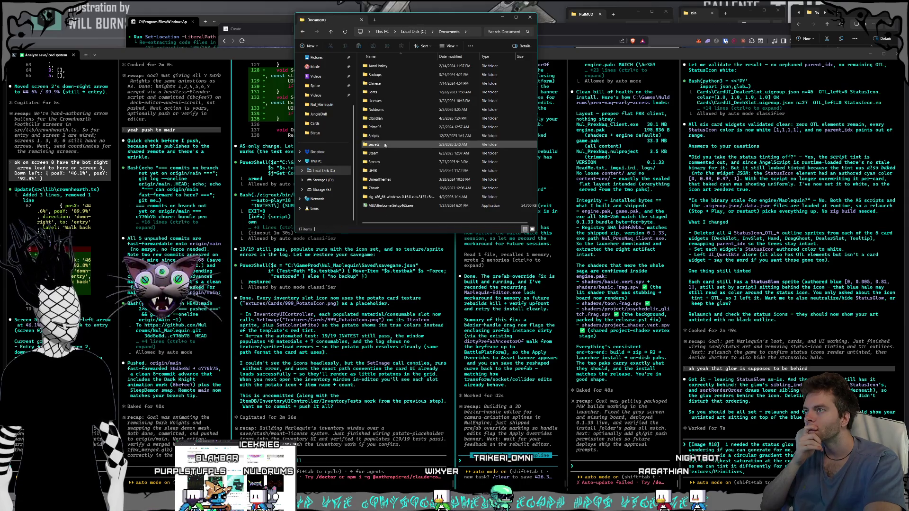
right_click(384, 221)
left_click(414, 240)
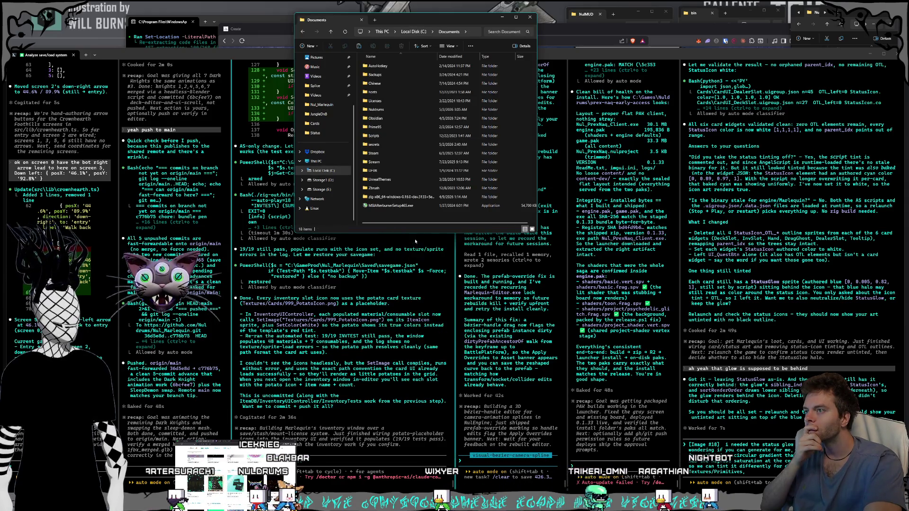
left_click(530, 17)
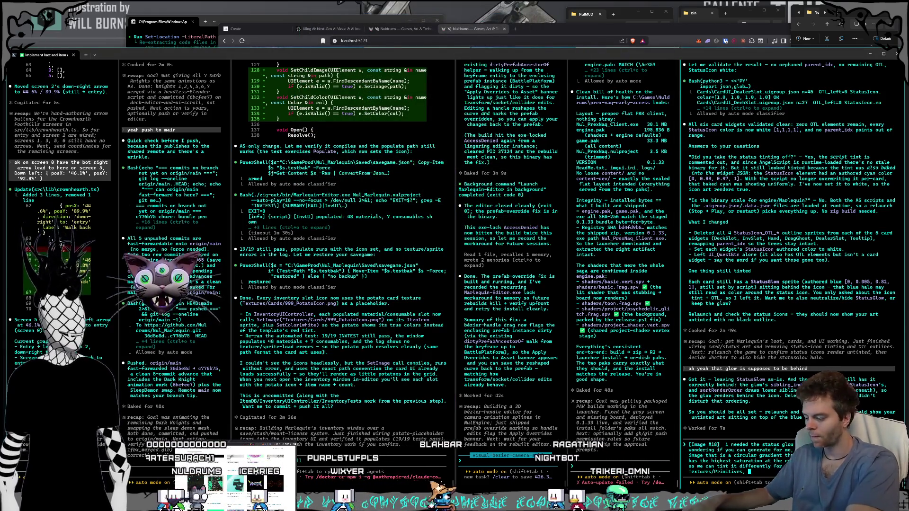
key("ctrl+v")
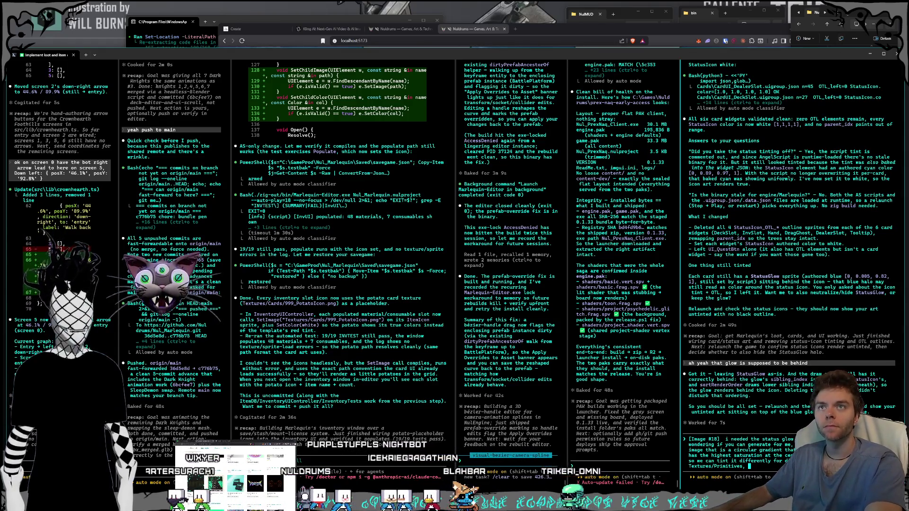
Launch the Marlequin editor from the file browser and select the hand card.
left_click_drag(840, 52, 842, 117)
double_click(860, 75)
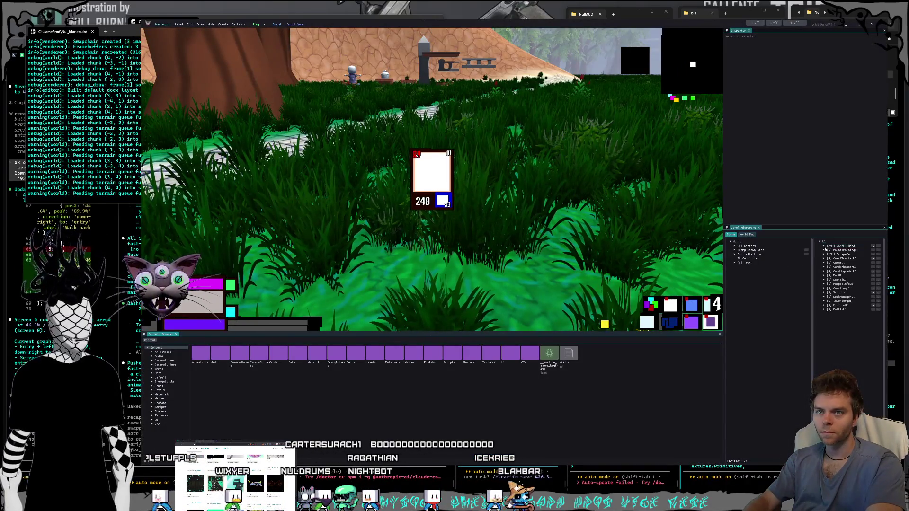
left_click(432, 176)
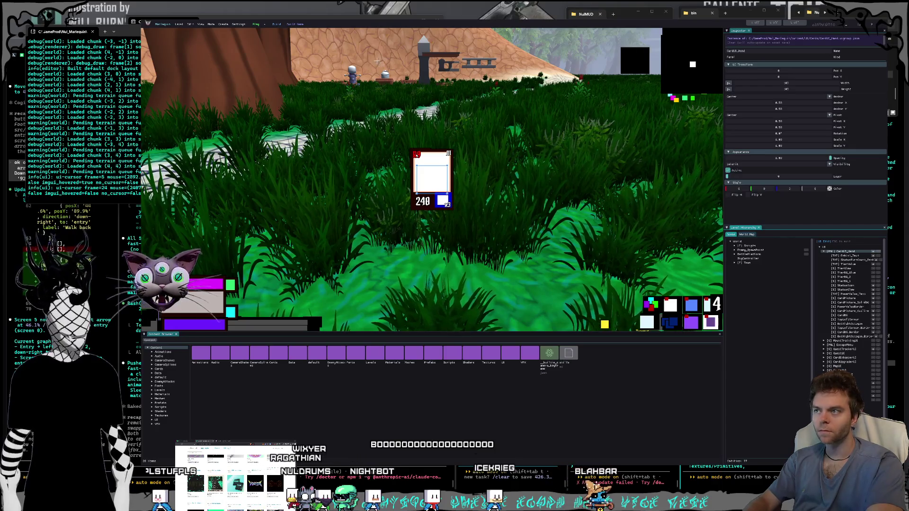
Capture the viewport and inspector as a screenshot and paste it into the Claude Code prompt.
key("ctrl+Print")
mouse_move(377, 44)
left_mouse_down()
mouse_move(423, 89)
mouse_move(877, 408)
mouse_move(723, 383)
left_mouse_up()
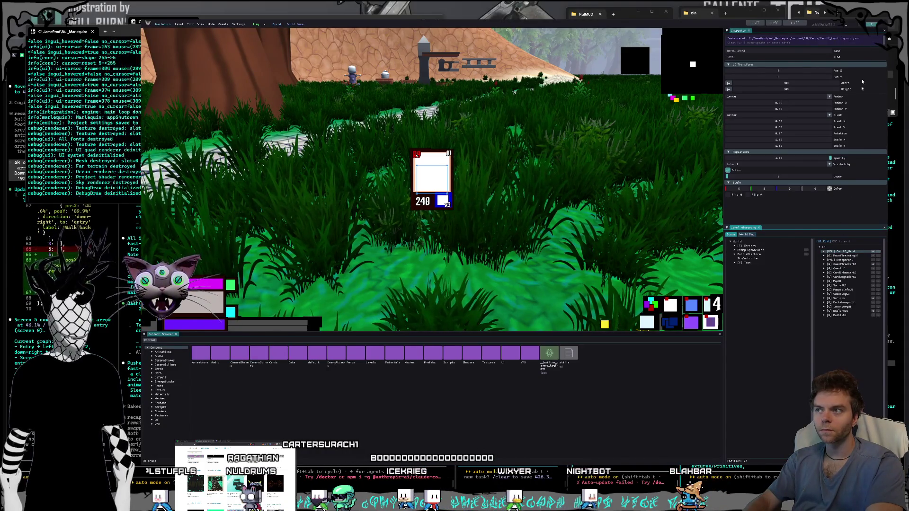
key("alt+Tab")
key("ctrl+v")
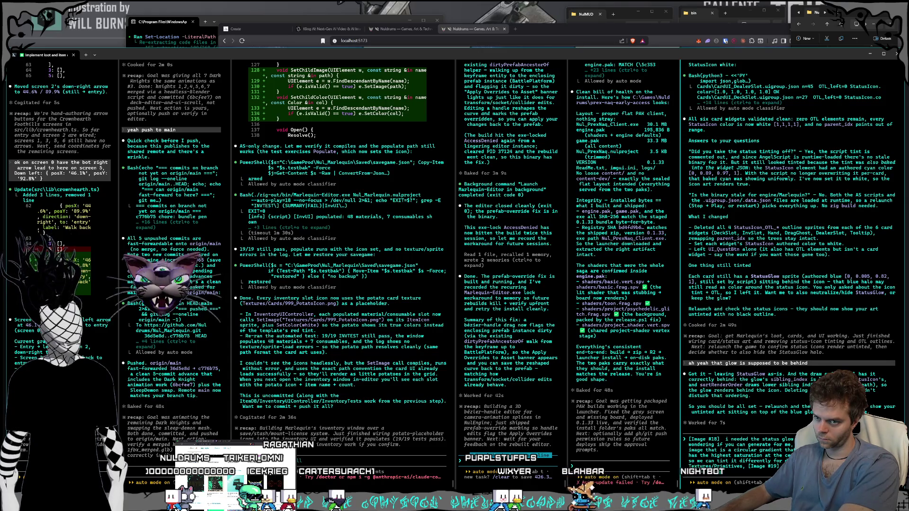
Add to the glow-texture prompt that settings were toggled a lot, asking to copy everything over.
type("toggle")
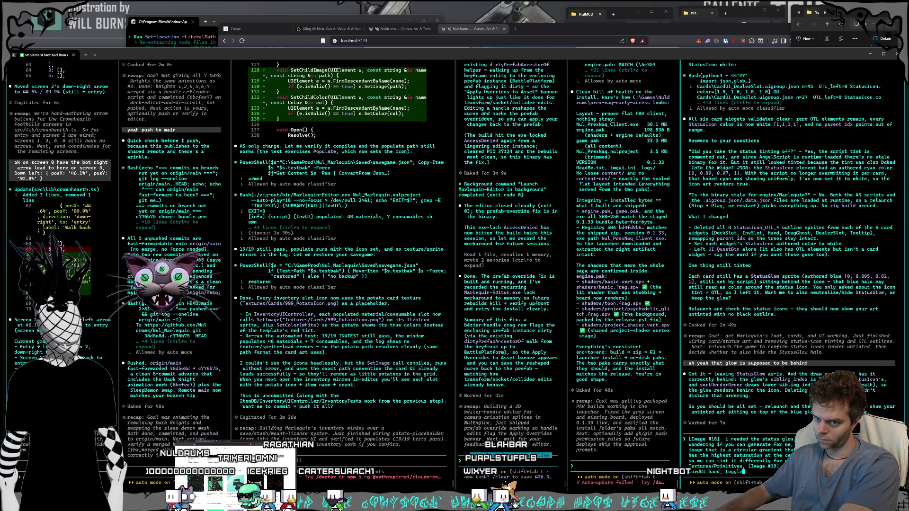
type("d a lot of")
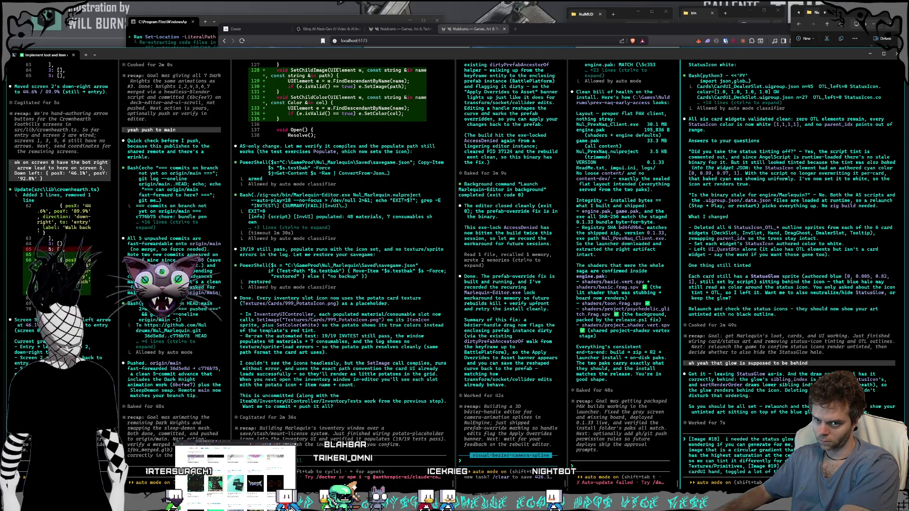
type("the")
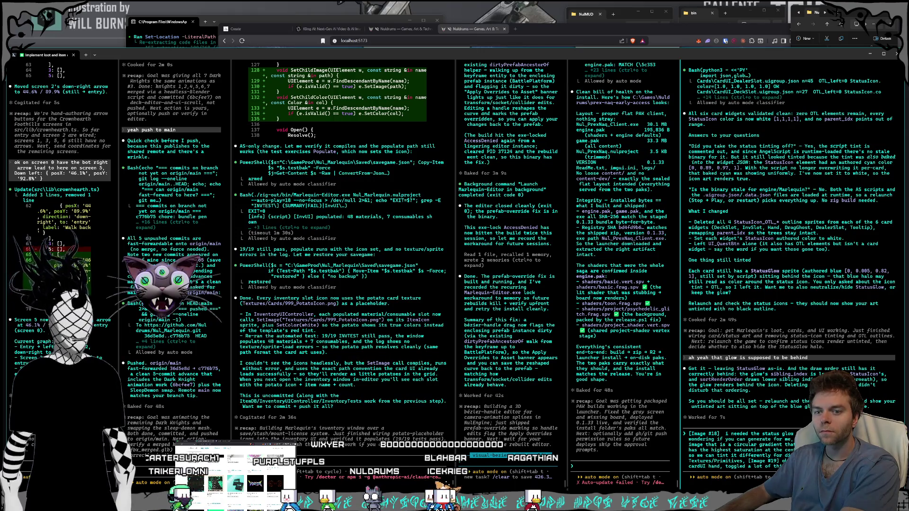
type("e text e")
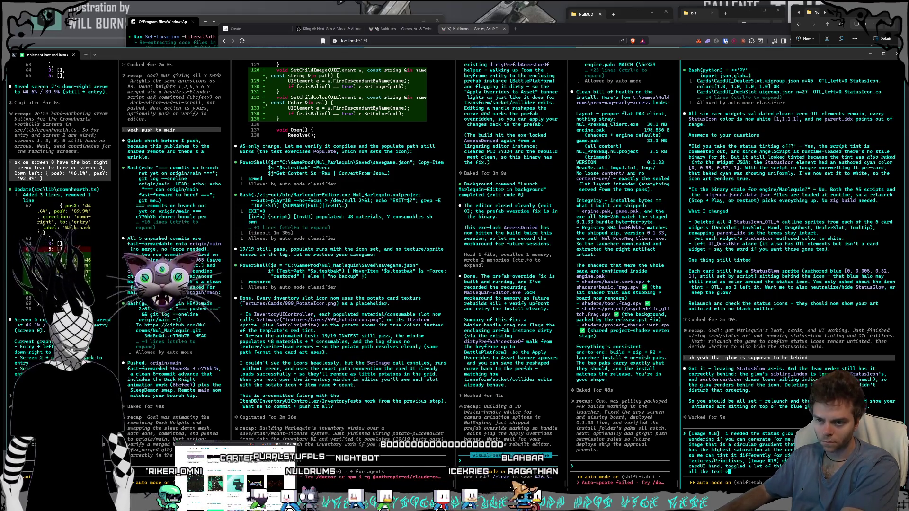
type("tc. plaease")
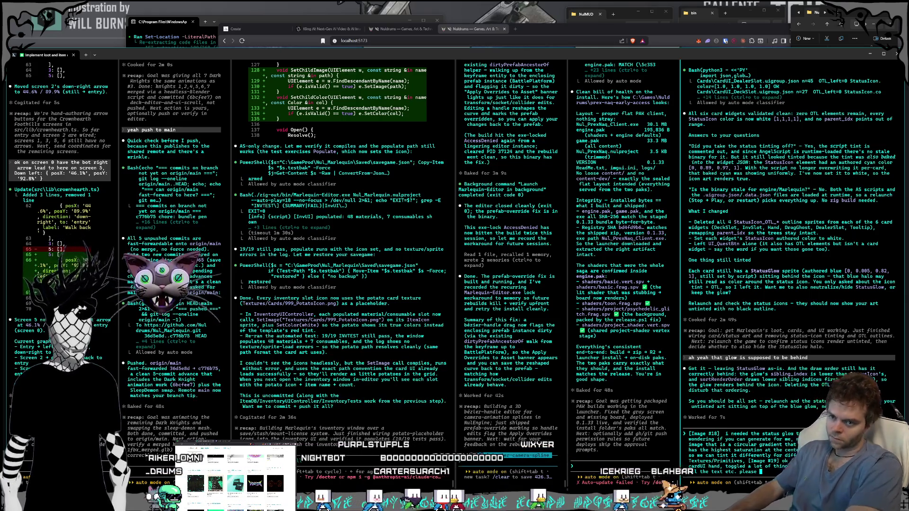
type("copy ev")
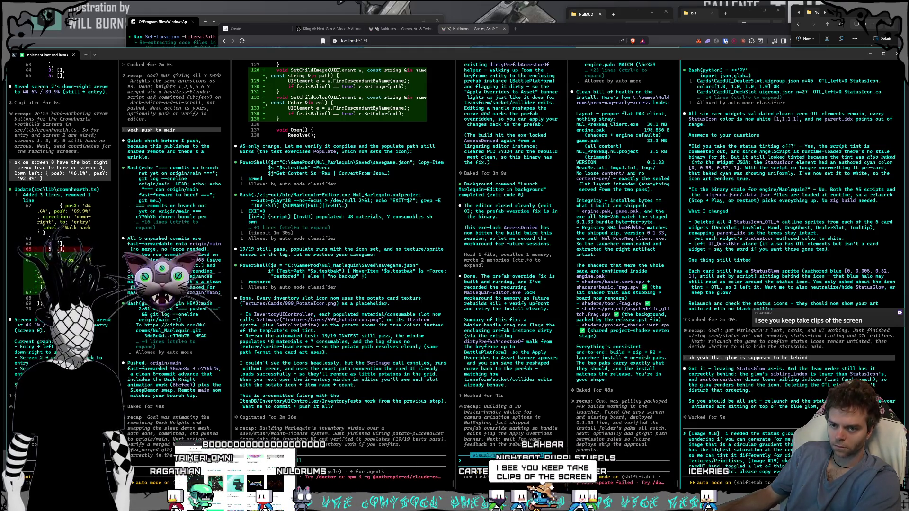
type("erything")
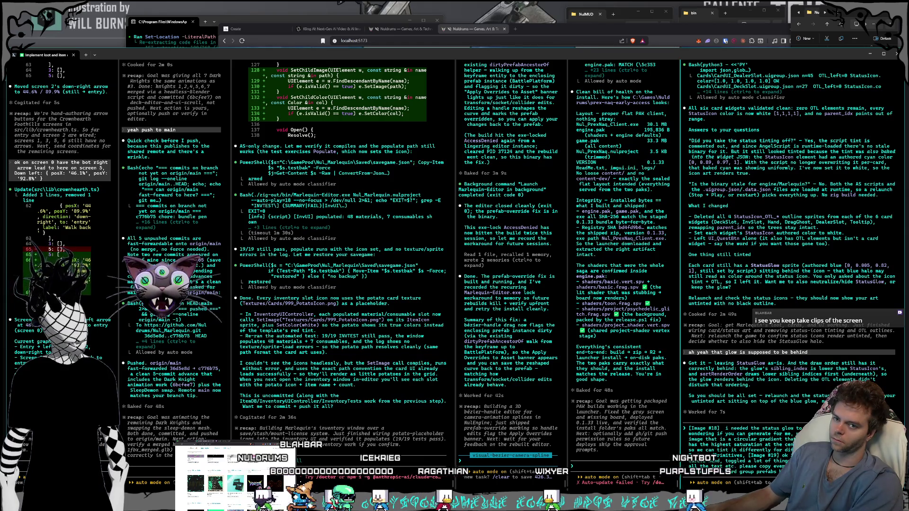
Send the glow-texture request and, once the agent finishes, select the Marlequin project file.
key("Return")
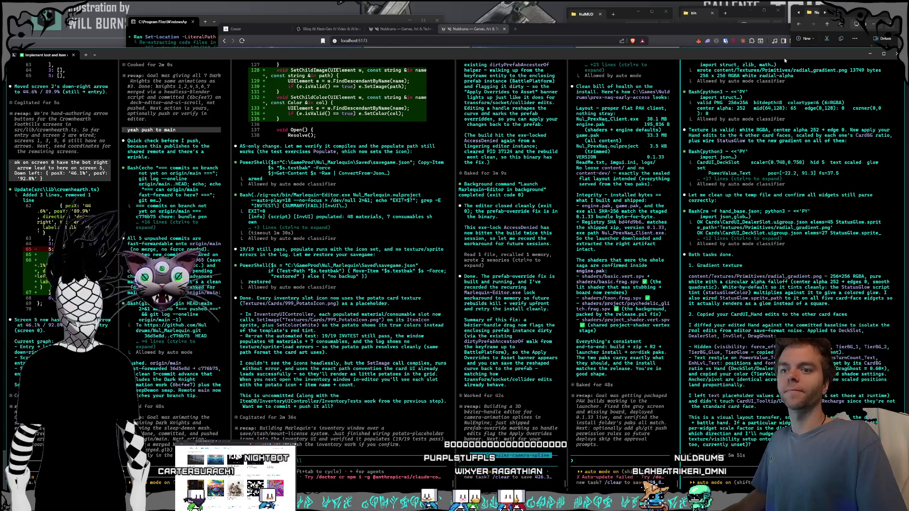
left_click(844, 24)
Open Nul_Marlequin and inspect the new radial_gradient texture in Textures/Primitives.
double_click(857, 74)
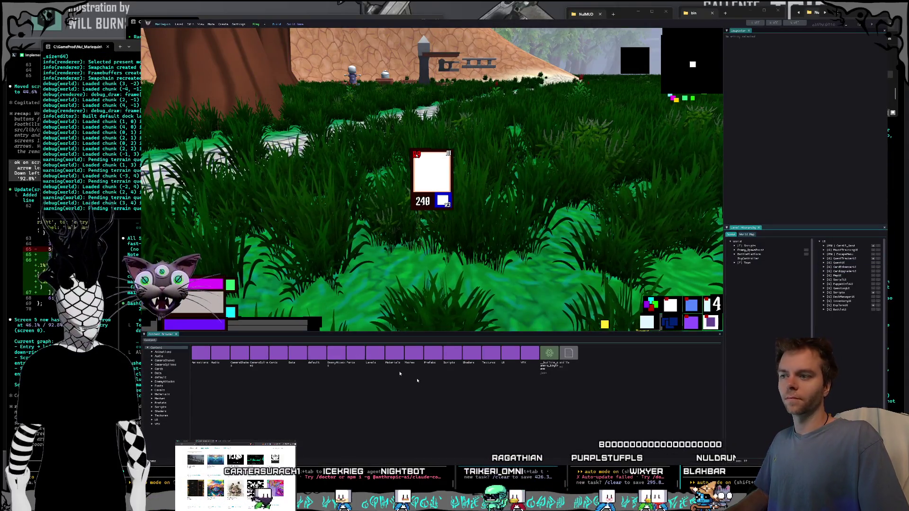
double_click(490, 354)
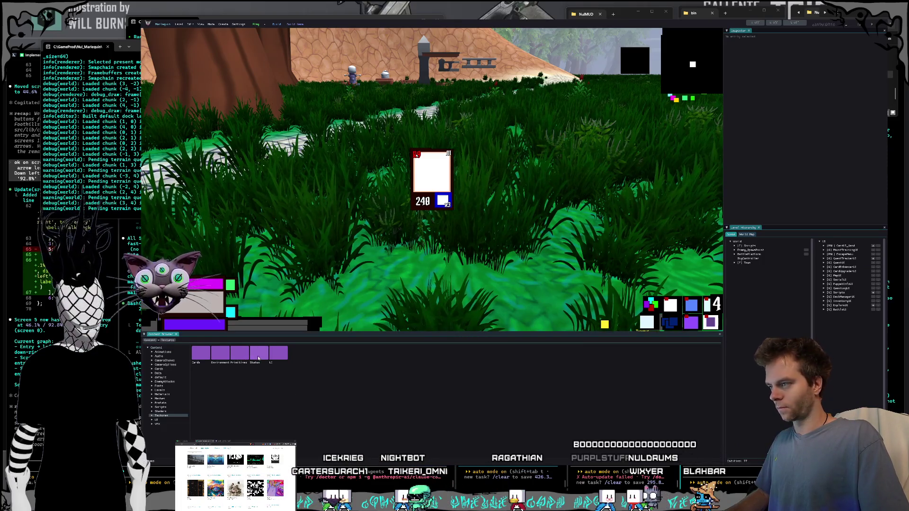
double_click(239, 354)
left_click(201, 350)
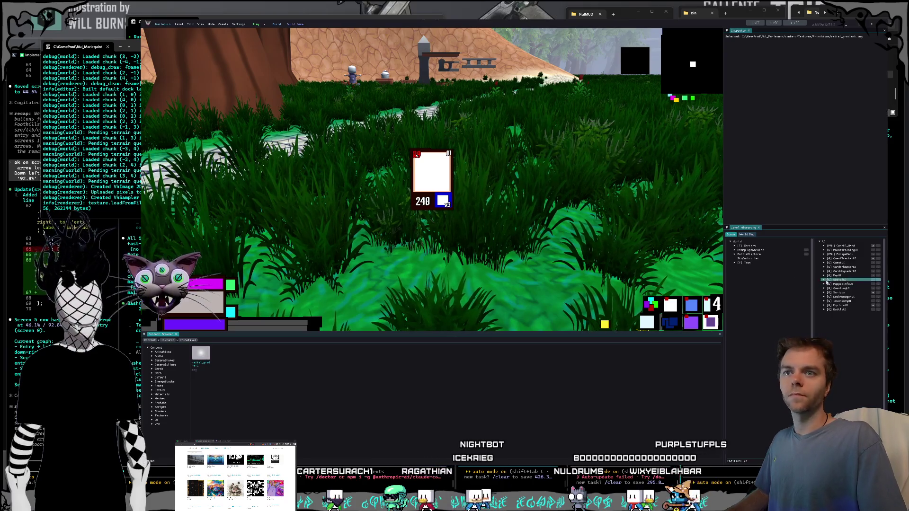
Delete CardUI_Hand from the level and browse to the Prefabs > UI > Cards folder.
left_click(834, 246)
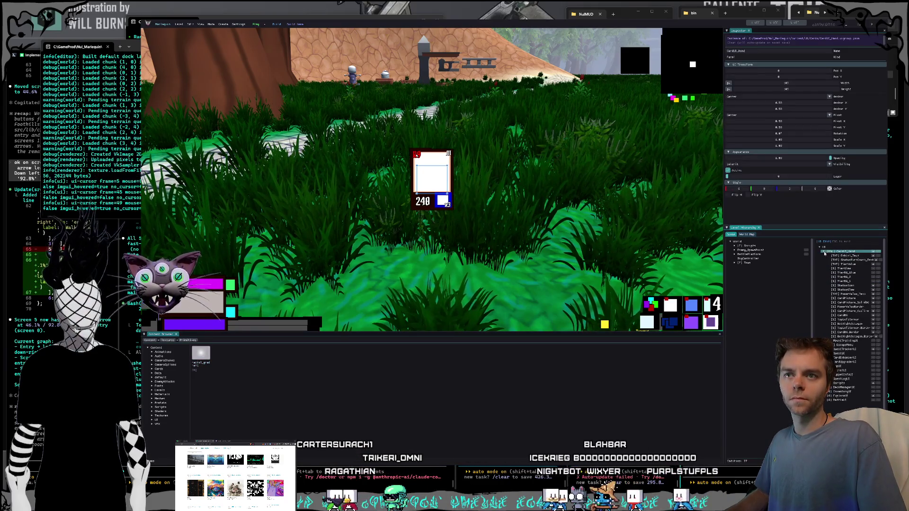
key("Delete")
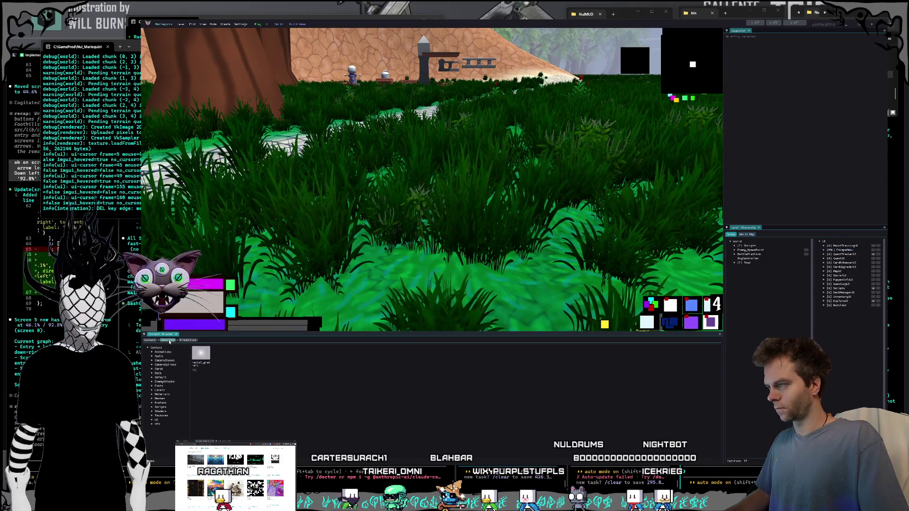
left_click(163, 403)
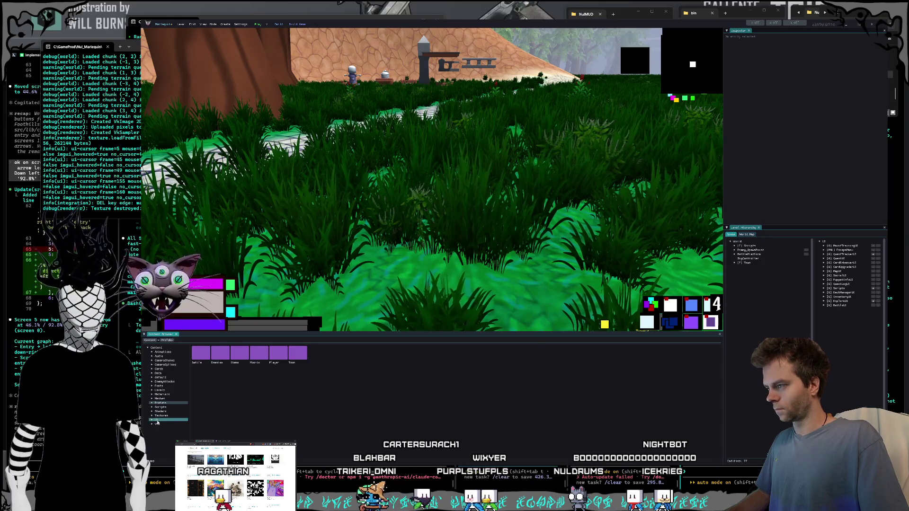
left_click(157, 420)
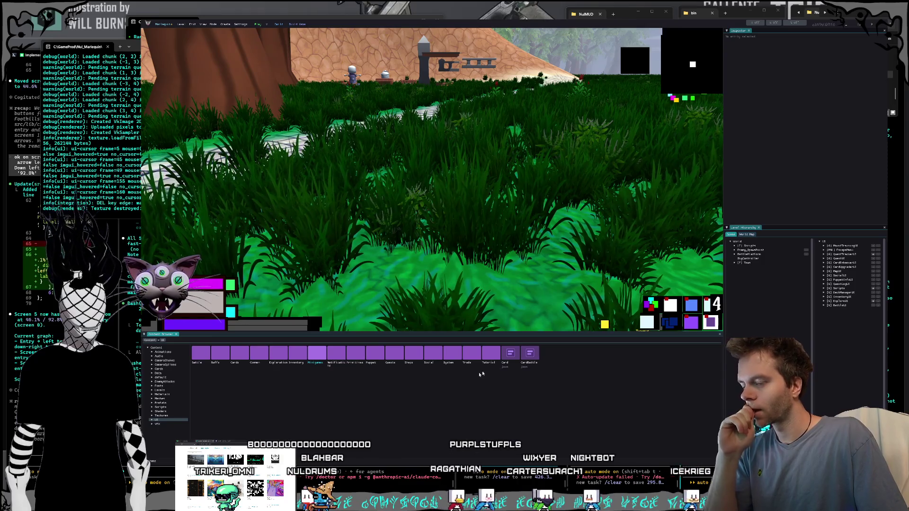
left_click(413, 354)
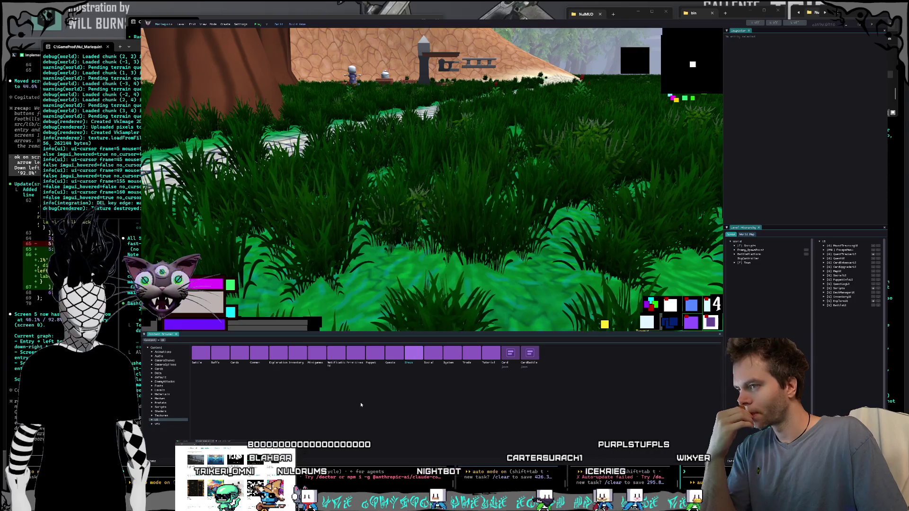
double_click(241, 354)
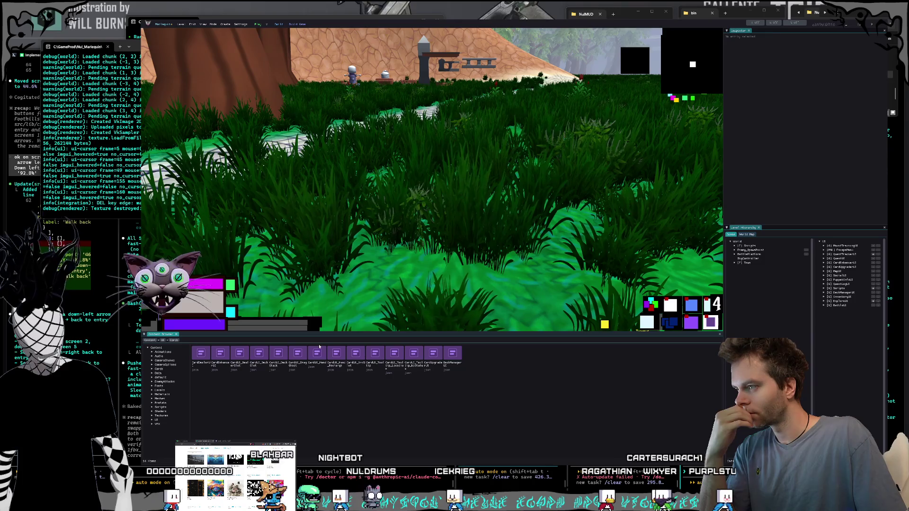
Place a new CardUI_Hand instance in the level and select its StatusGlow element.
left_click(315, 368)
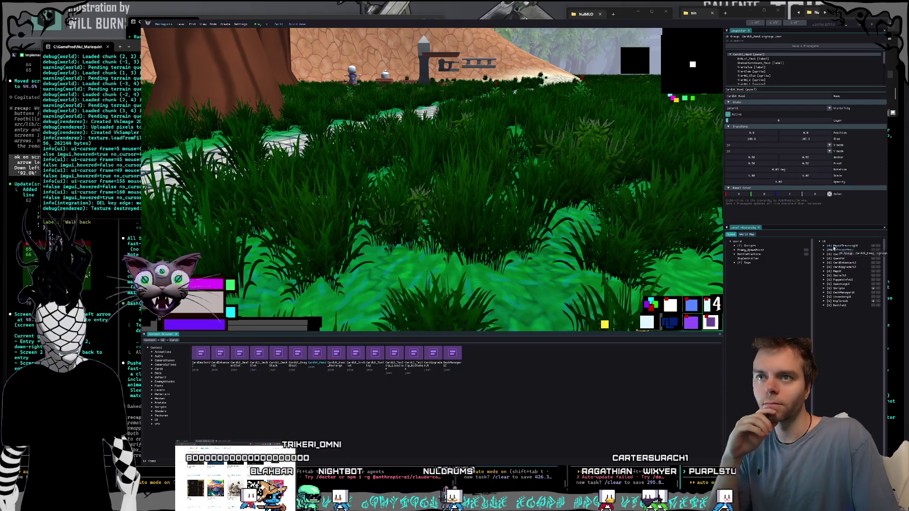
left_click_drag(833, 245, 835, 256)
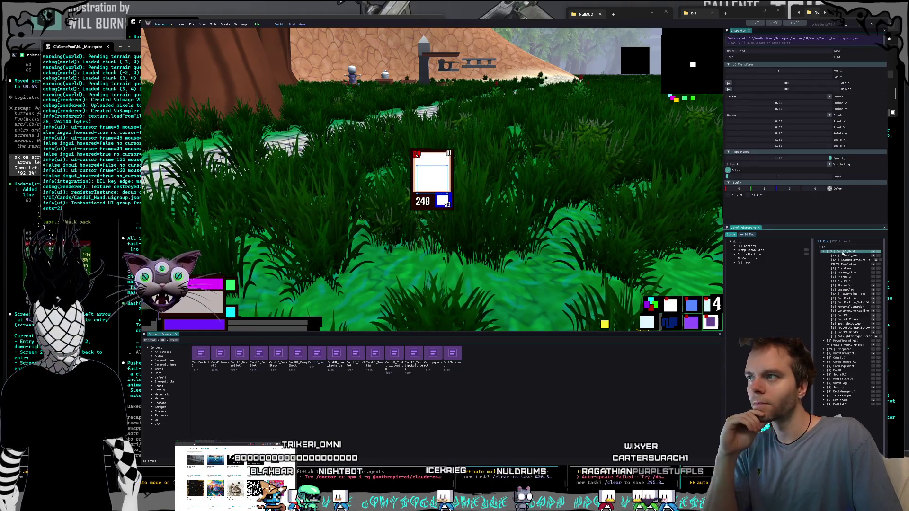
left_click(844, 273)
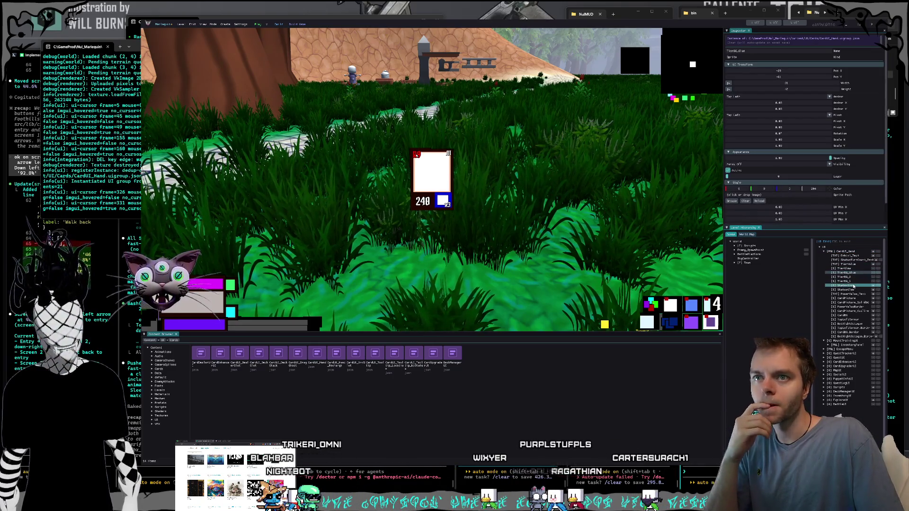
left_click(845, 290)
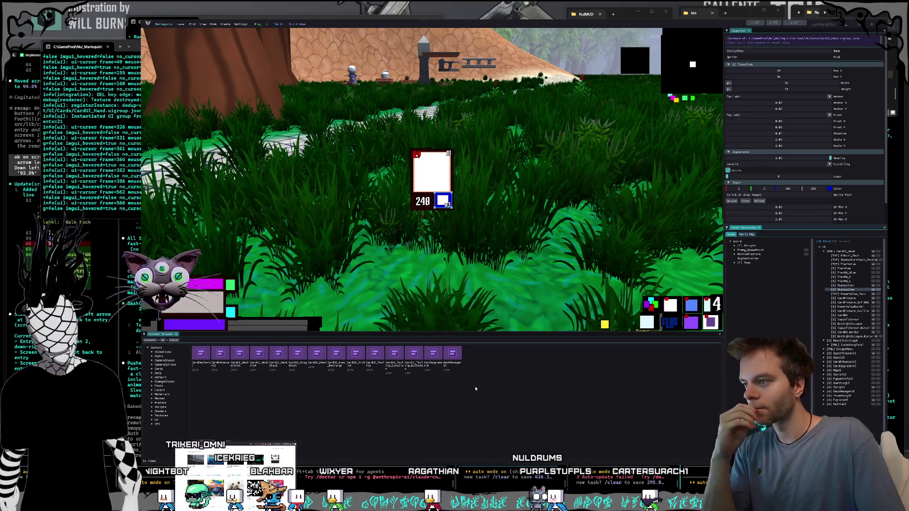
Assign radial_gradient as the StatusGlow sprite and enlarge the glow over the card.
left_click(172, 416)
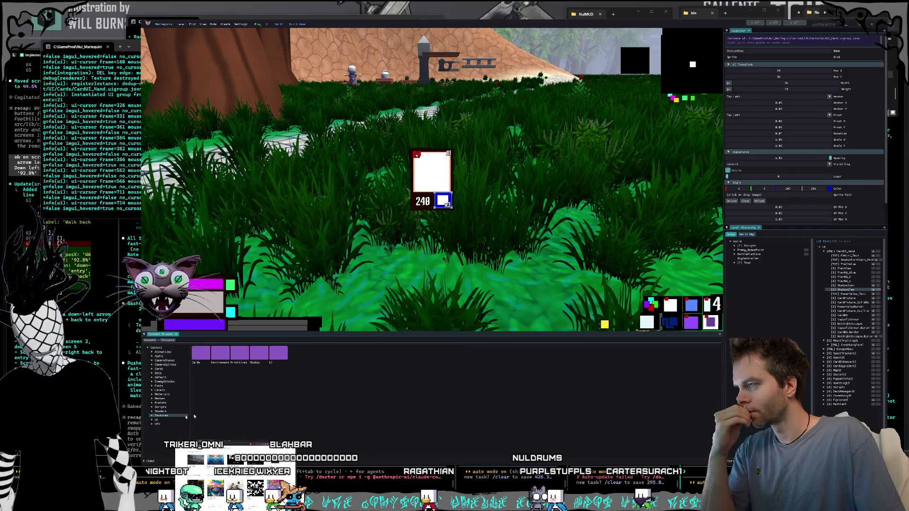
double_click(239, 354)
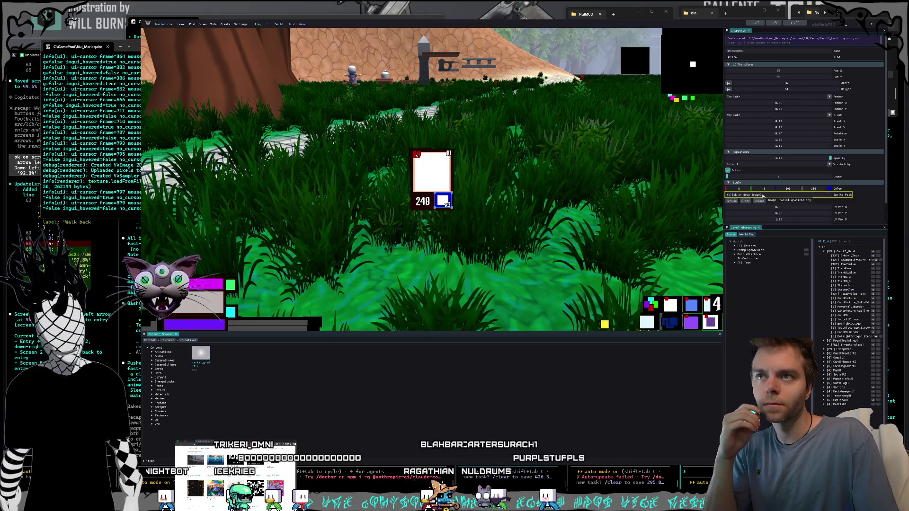
left_click_drag(199, 354, 767, 194)
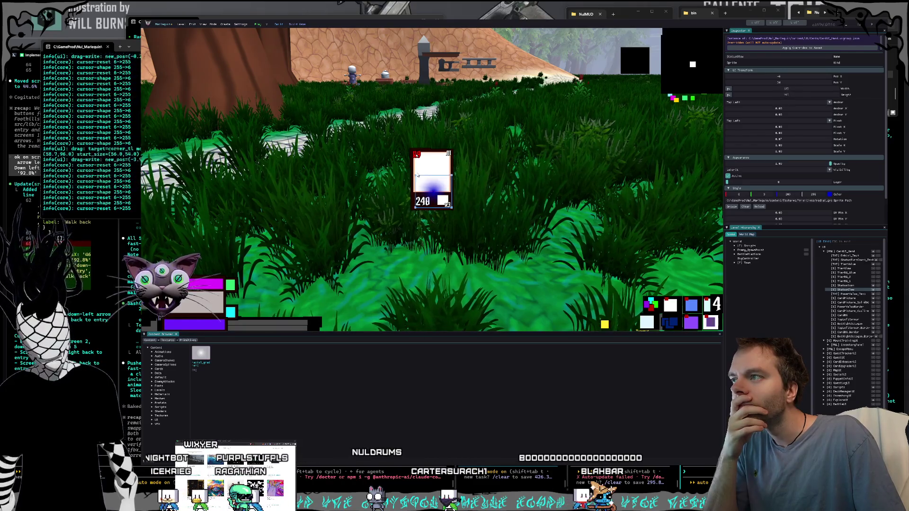
mouse_move(435, 194)
left_mouse_down()
mouse_move(388, 152)
mouse_move(425, 162)
mouse_move(425, 176)
left_mouse_up()
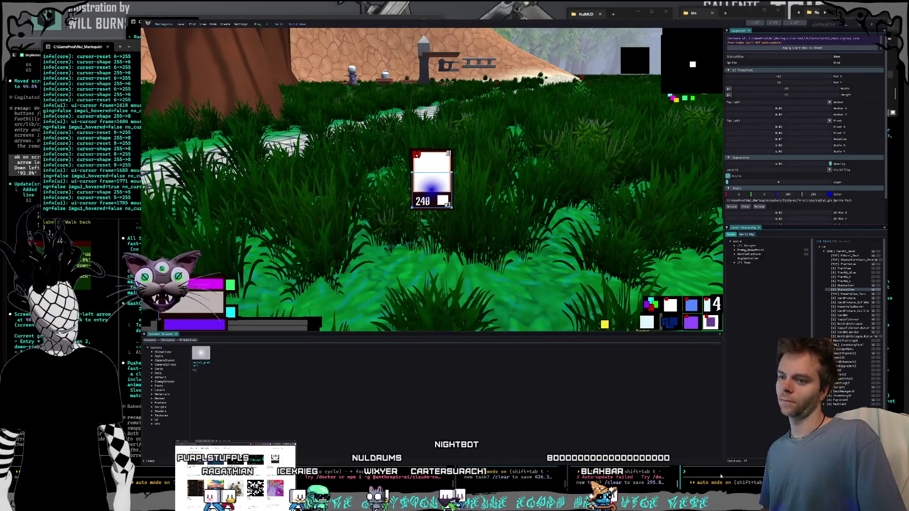
left_click(721, 476)
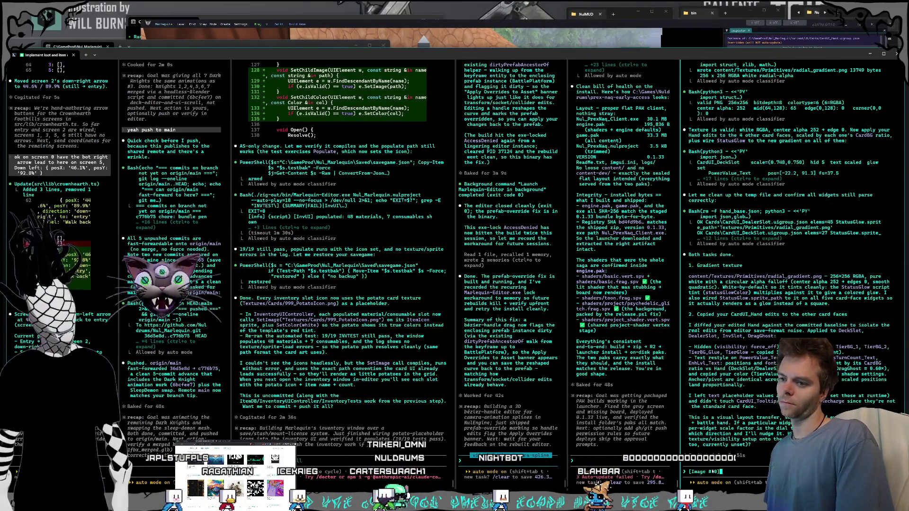
Start a right-pane prompt about the texture the agent made, then return to the editor.
type("you make the")
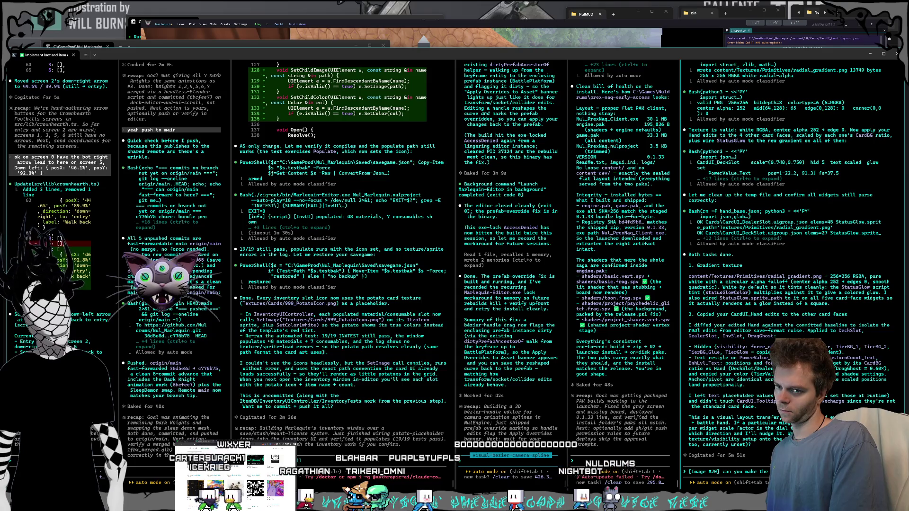
type("texture? it's pretty small")
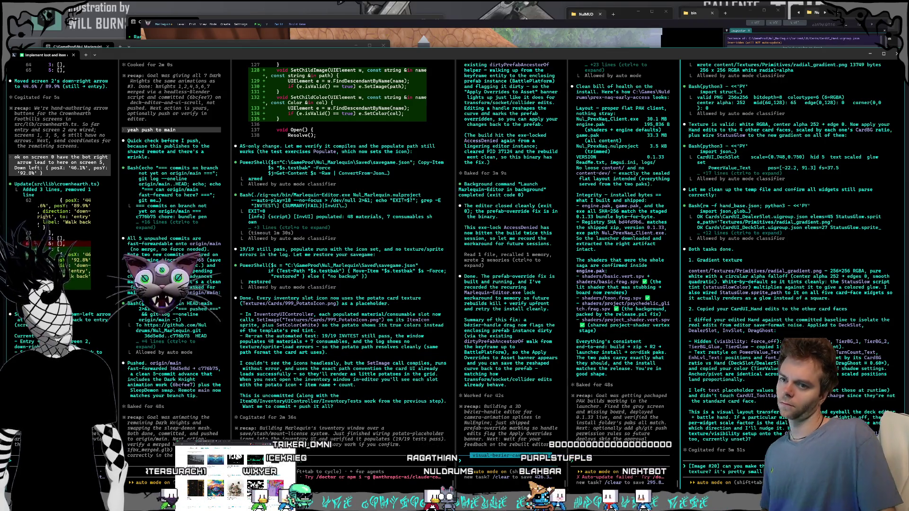
key("alt+Tab")
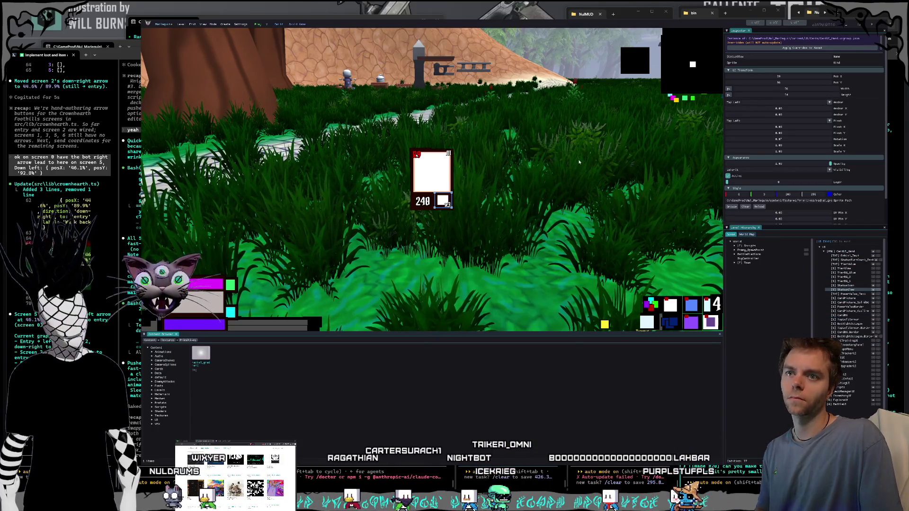
Snip a screenshot of the glowing card, then delete the test CardUI_Hand from the level.
key("super+shift+s")
left_click_drag(373, 26, 884, 376)
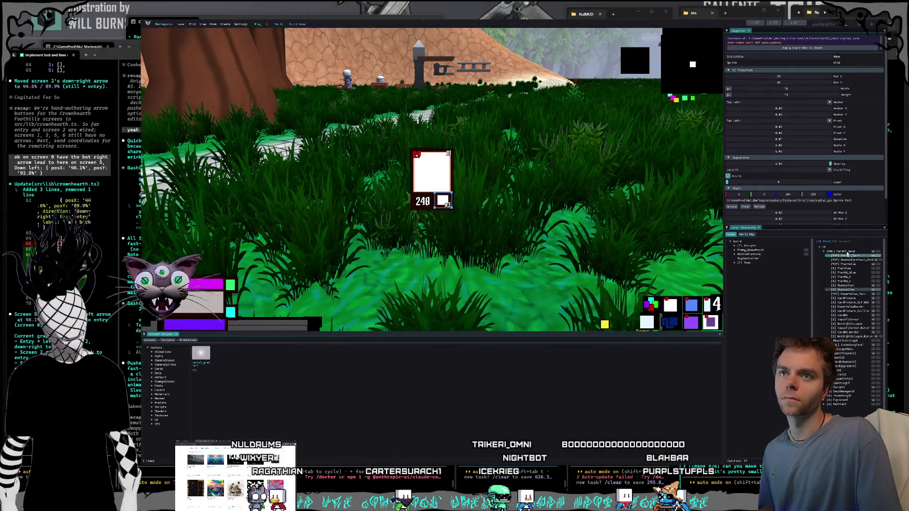
left_click(848, 250)
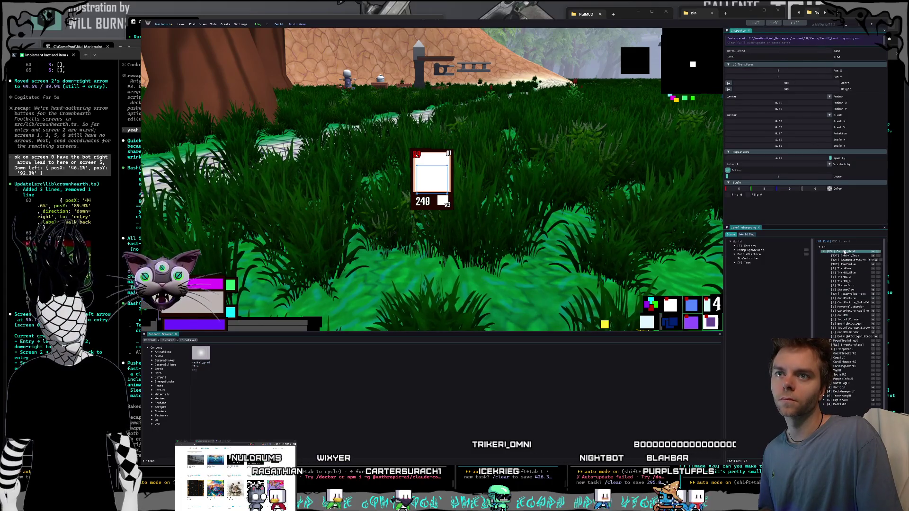
key("Delete")
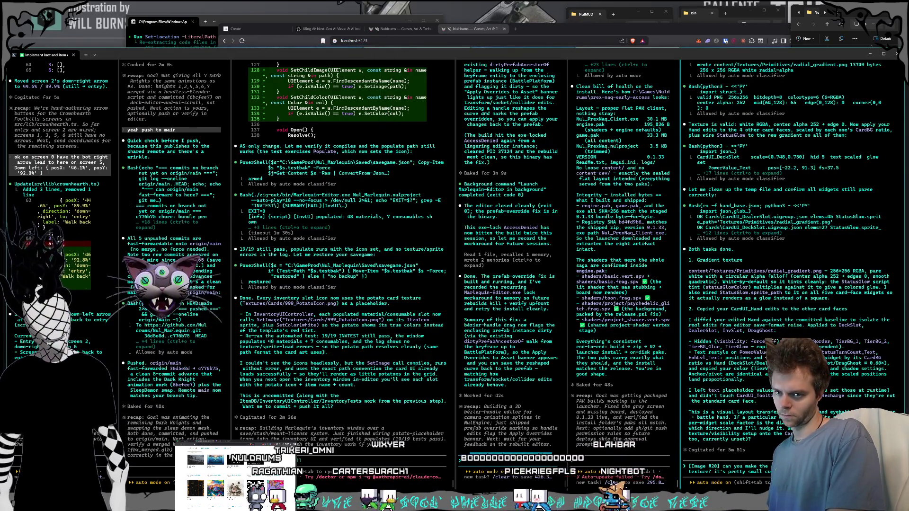
Send the agent a request to remake the StatusGlow texture, noting it's too small.
type("Status")
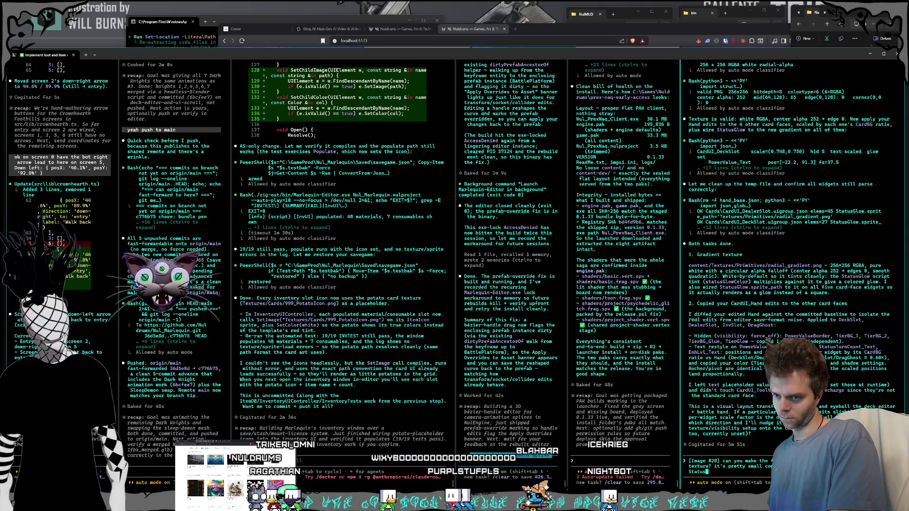
type("Glow sprites in the ca")
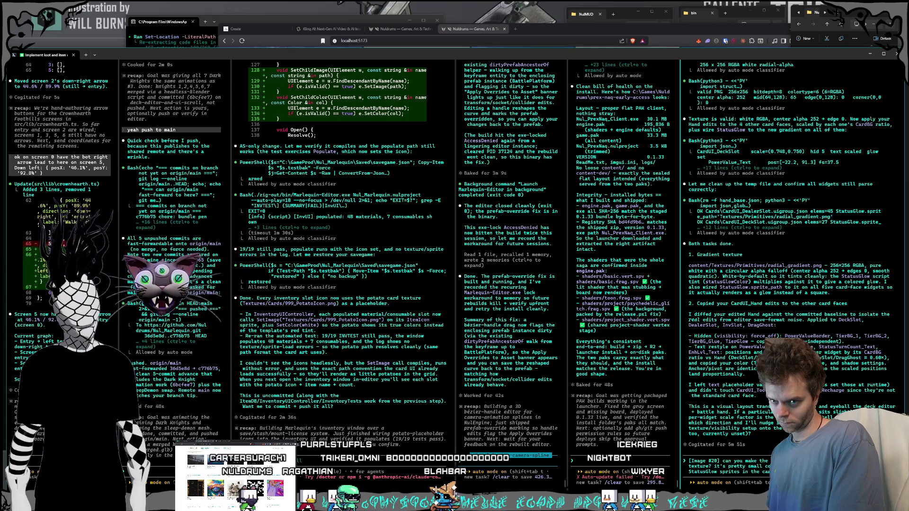
type("texture like i just did")
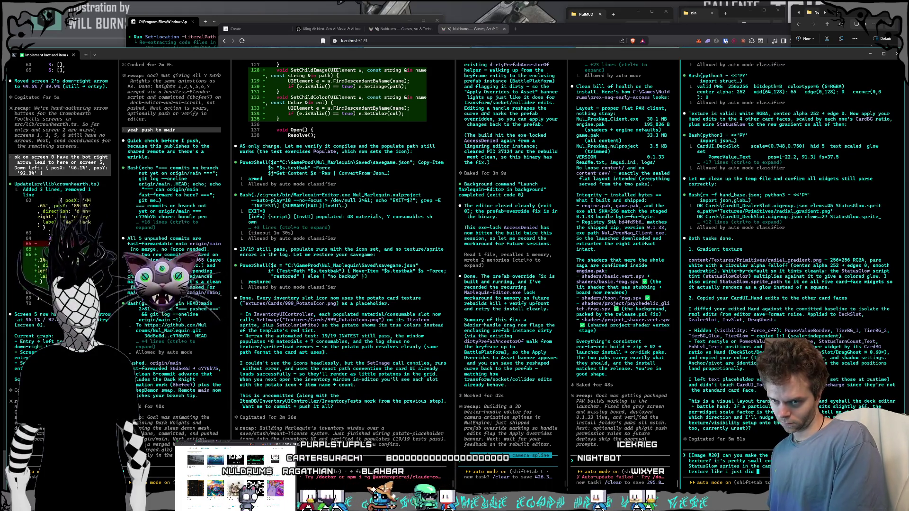
type("on ca")
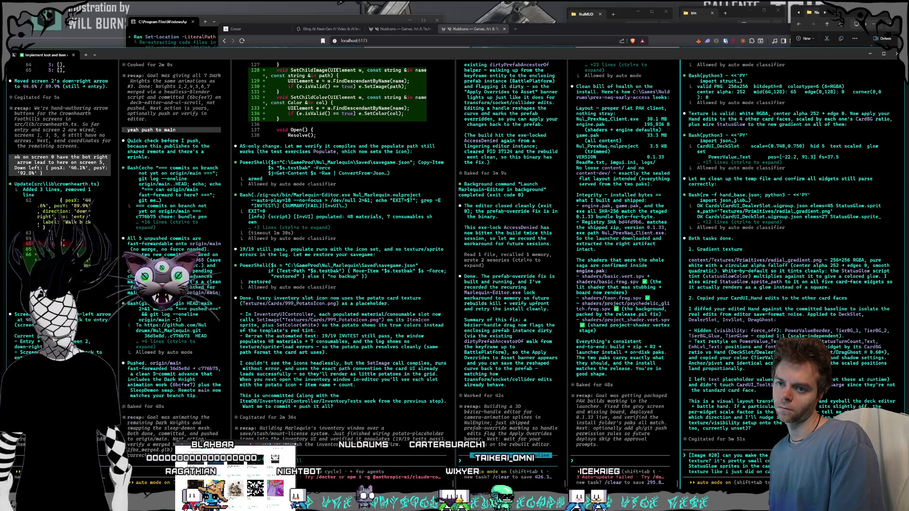
key("Return")
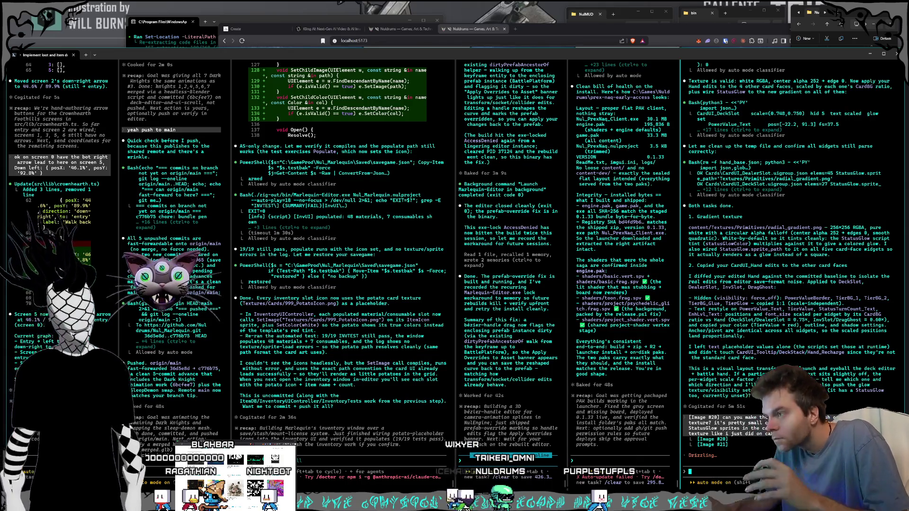
Check the save/load, pak gray-screen and sleep demon sessions; paste a second screenshot into the fade request.
left_click(385, 465)
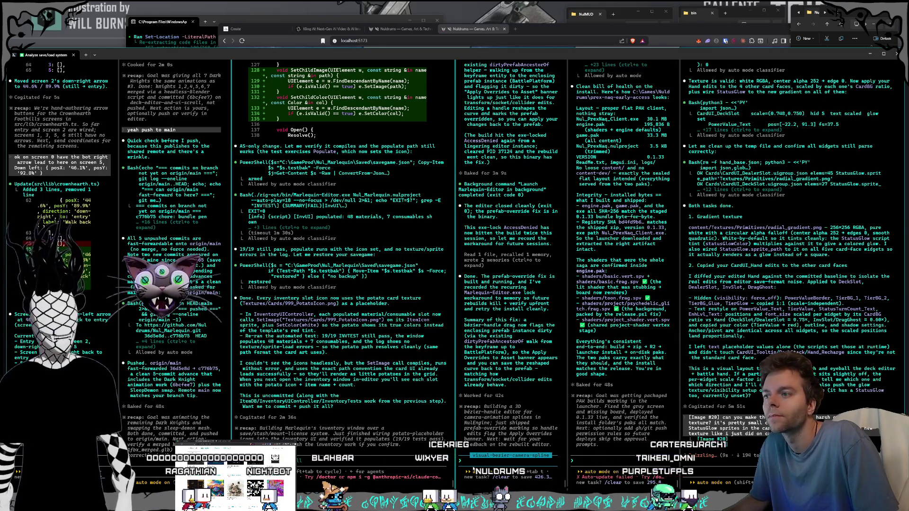
left_click(598, 458)
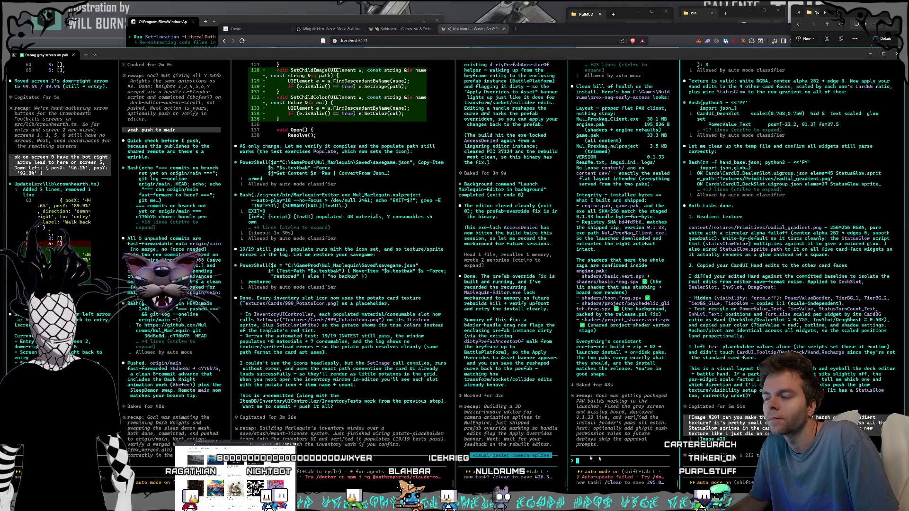
left_click(175, 466)
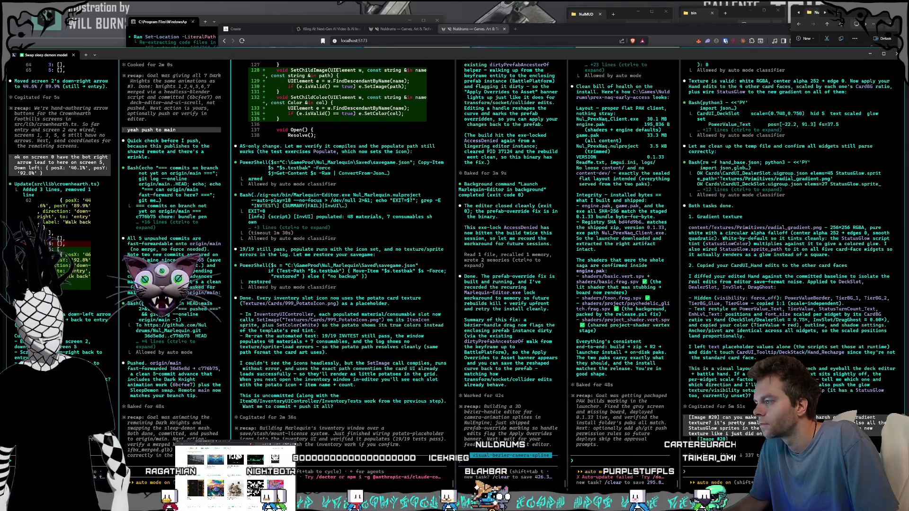
left_click(729, 136)
key("ctrl+v")
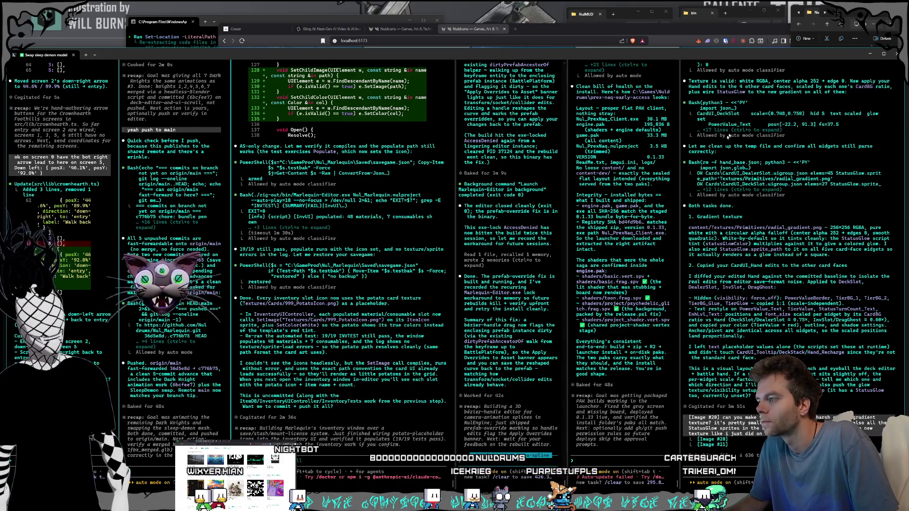
left_click(307, 459)
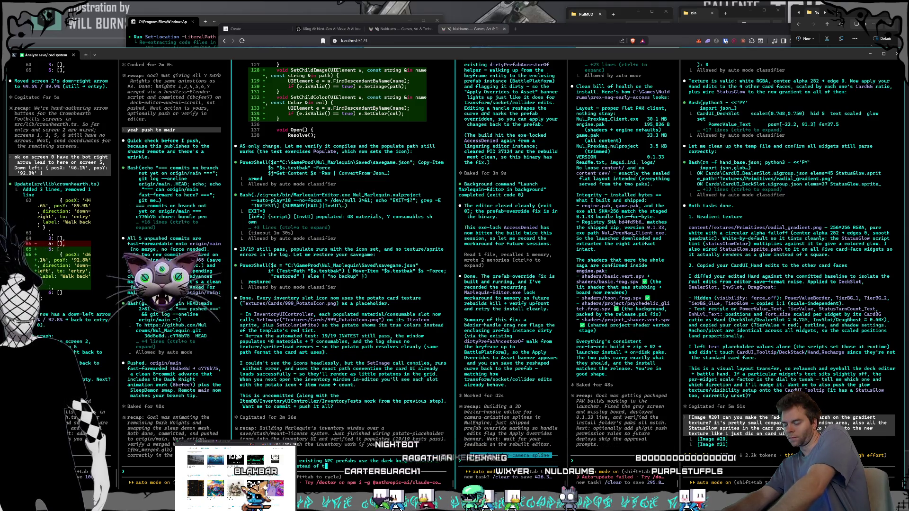
Send the dark-knight-models request for existing NPC prefabs and queue one recreating the core NPCs.
type("whatever they have right now?")
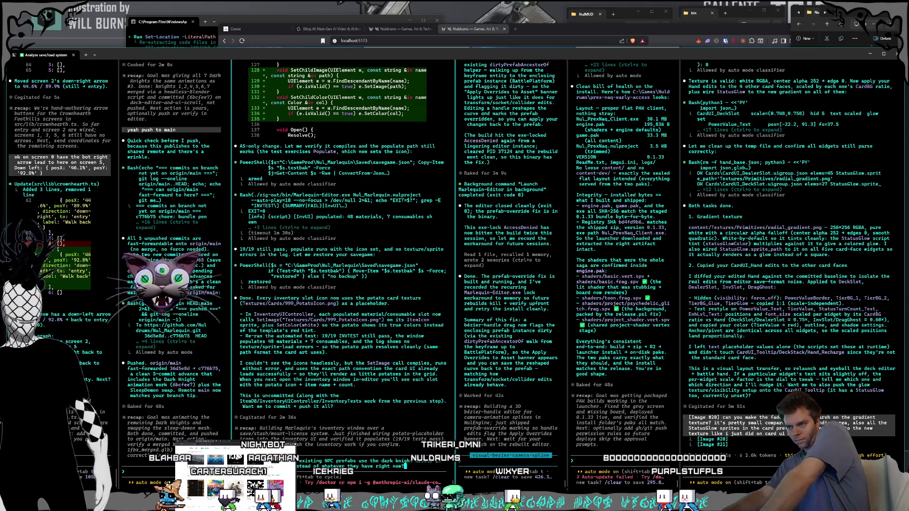
key("Return")
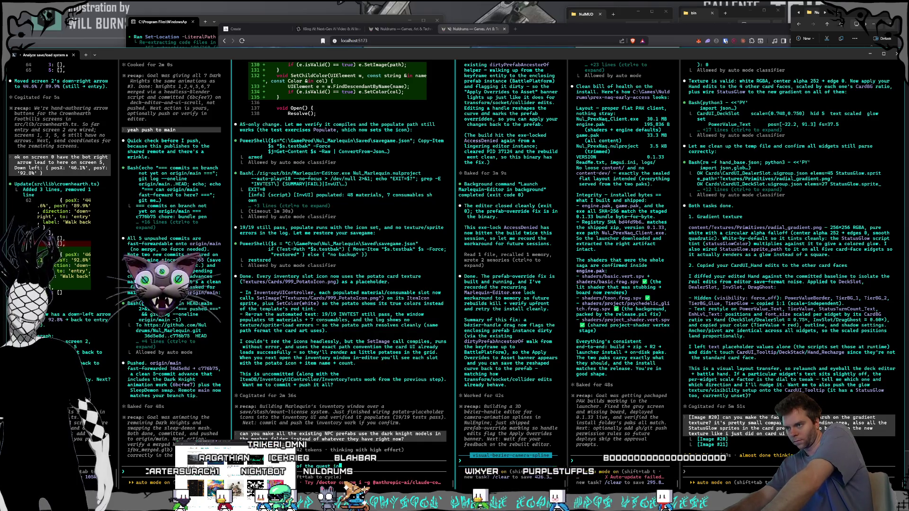
type("'s fro")
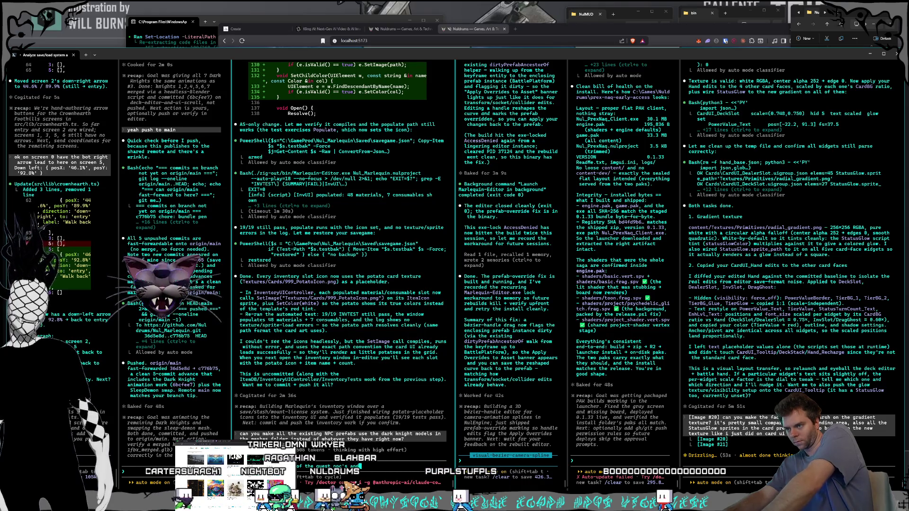
type(" npc's")
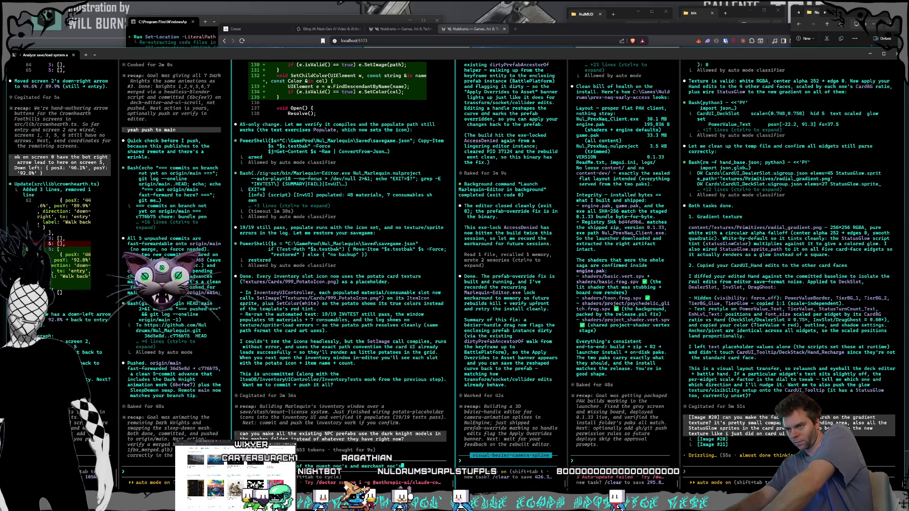
type(" from the dark")
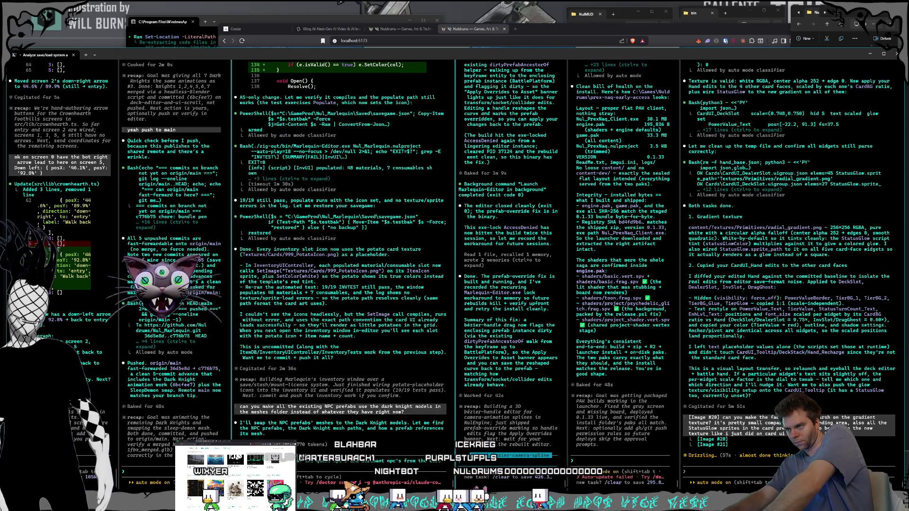
type(" you")
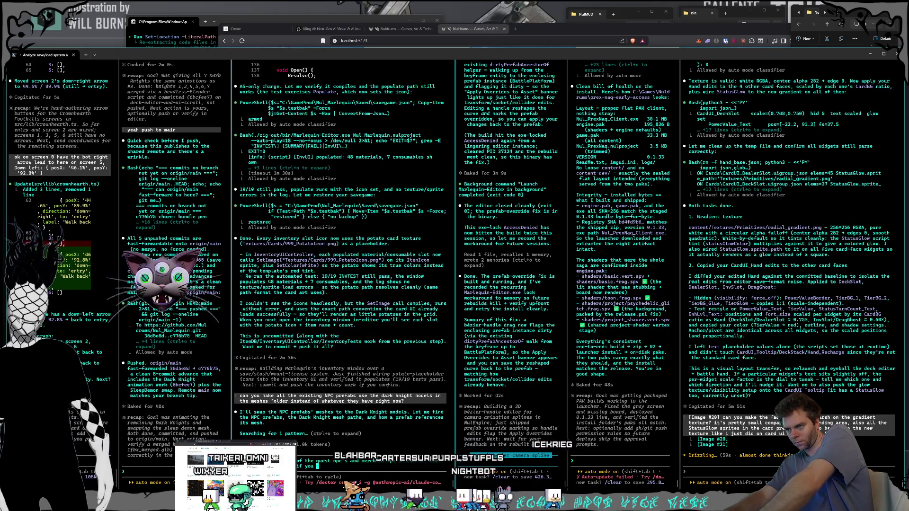
type(" have any quest")
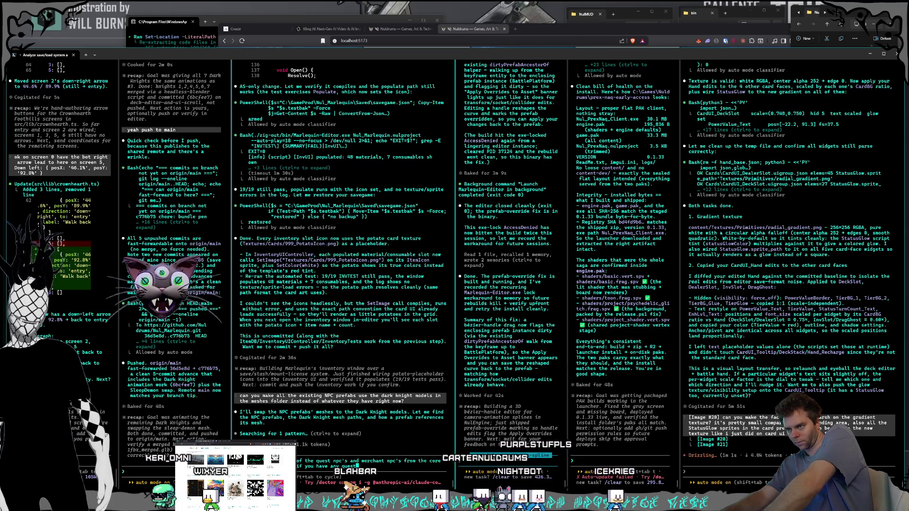
type("ion, there will")
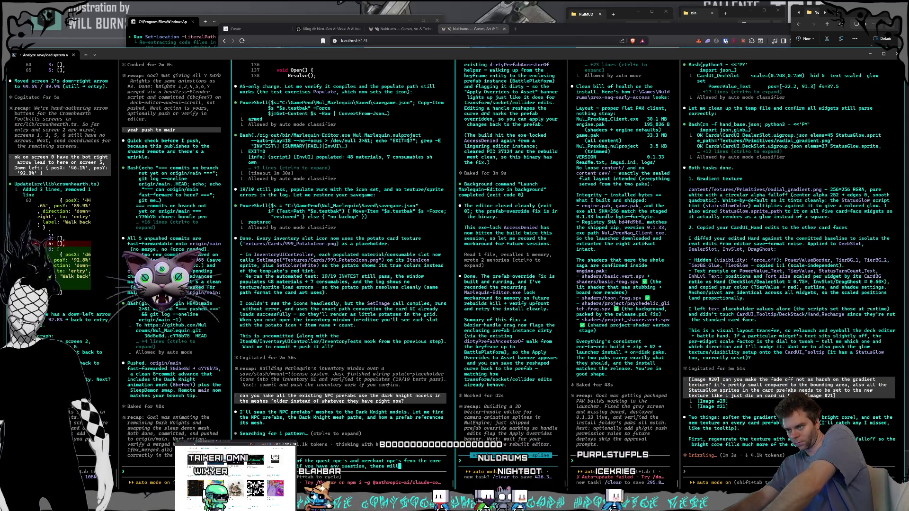
type("be")
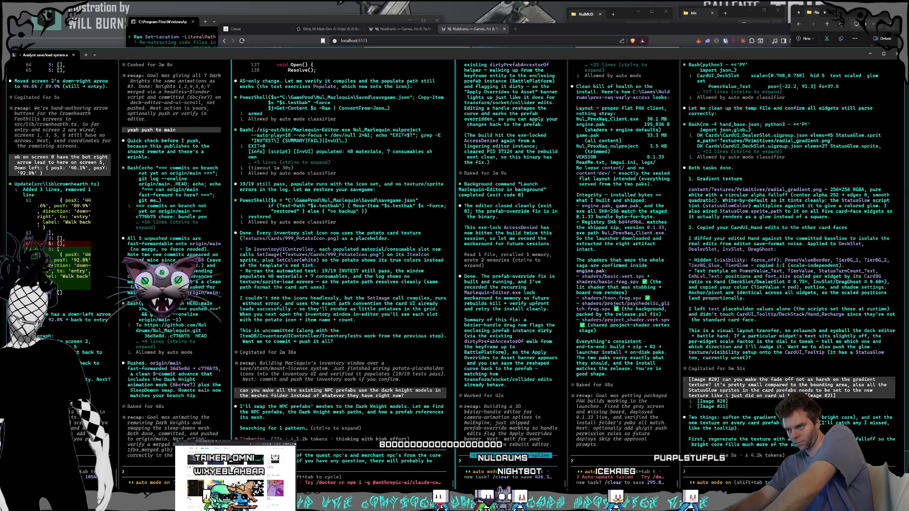
type(" repeats")
key("Return")
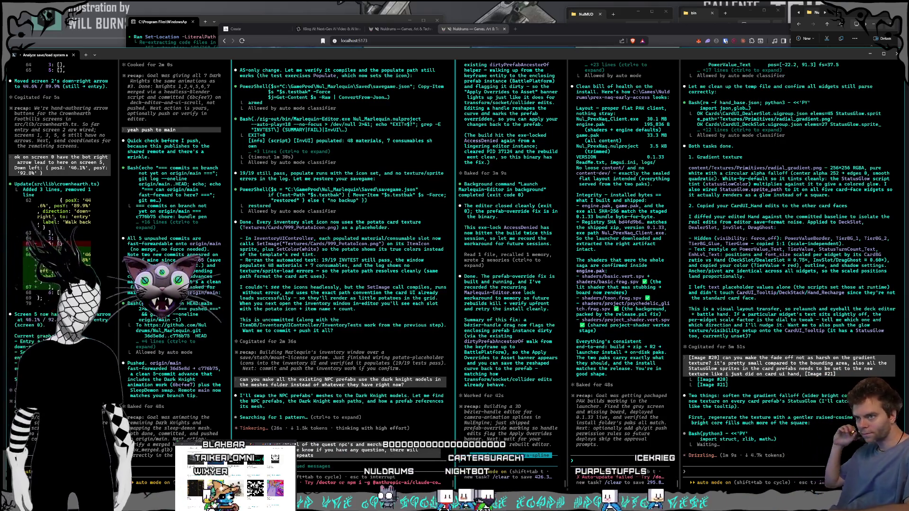
key("alt+Tab")
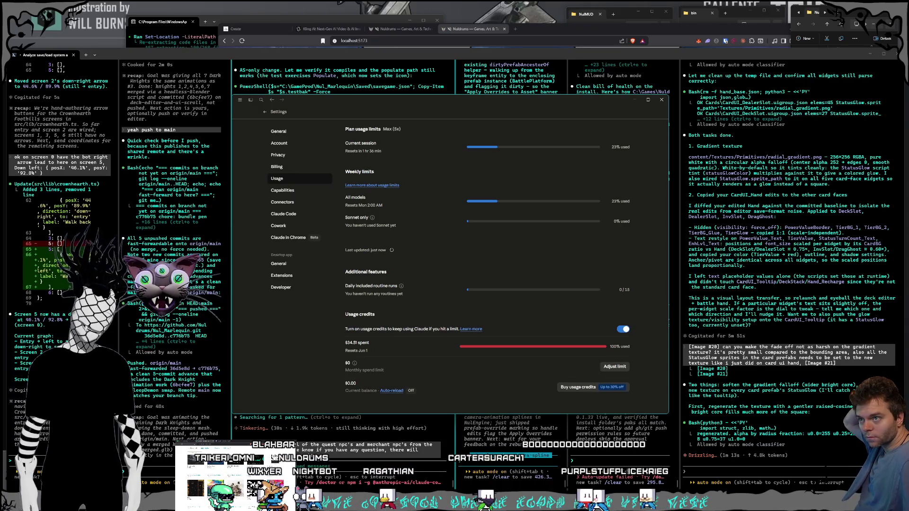
key("alt+Tab")
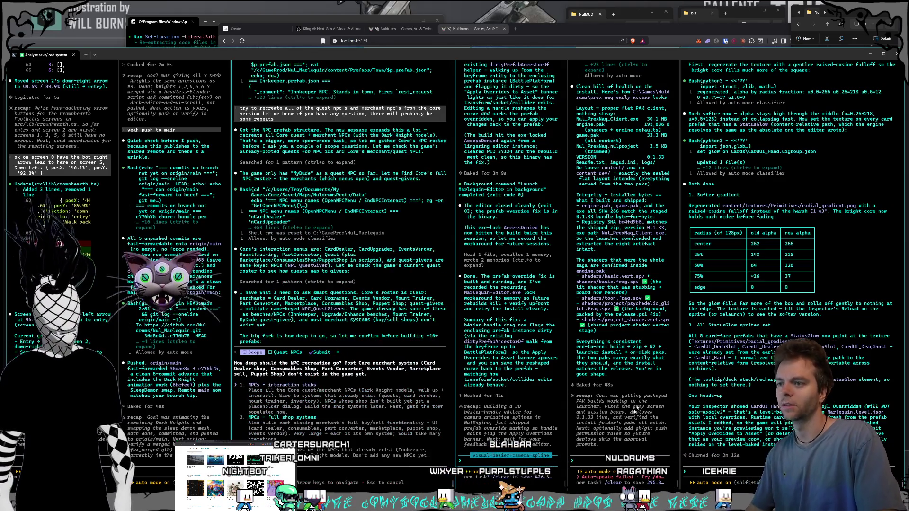
In the pak session, reply 'looks good' and ask to expand the board game with custom content.
left_click(609, 465)
type("ok make a new")
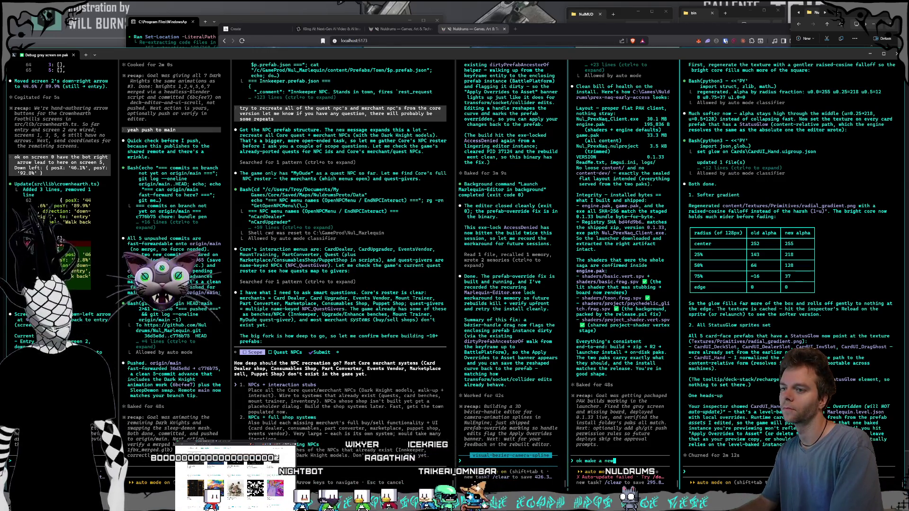
type("level f")
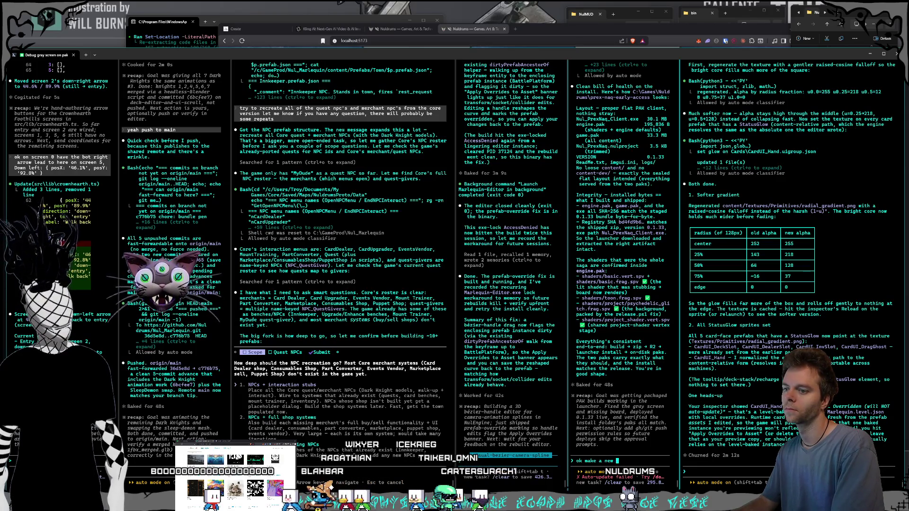
key("BackSpace")
key("BackSpace")
key("BackSpace")
type("look")
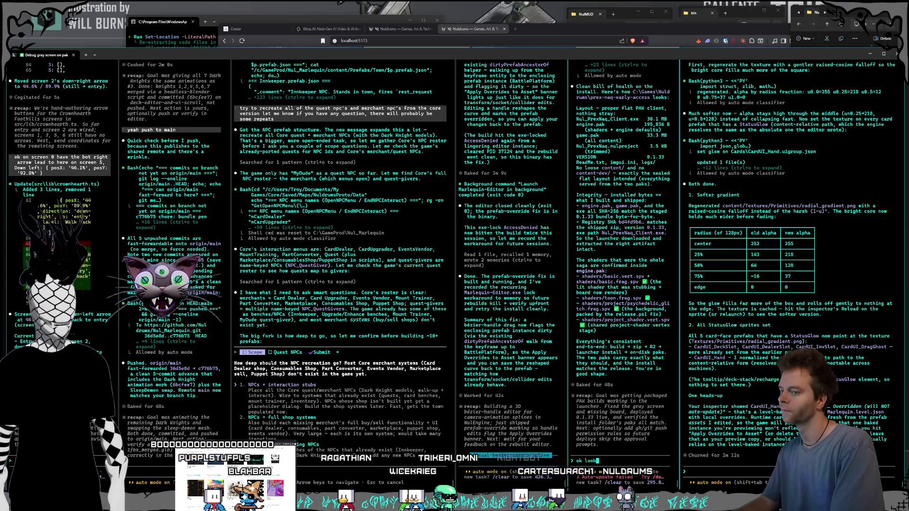
type("s good")
key("Return")
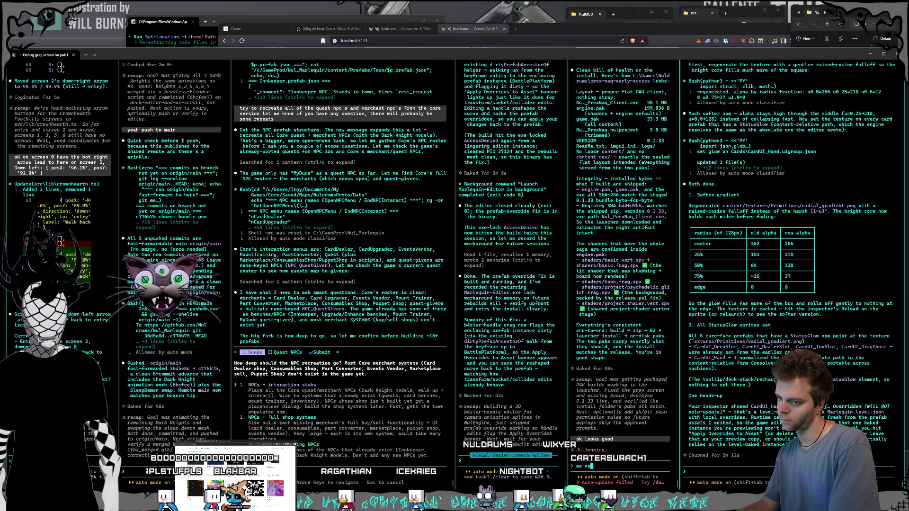
type("expan")
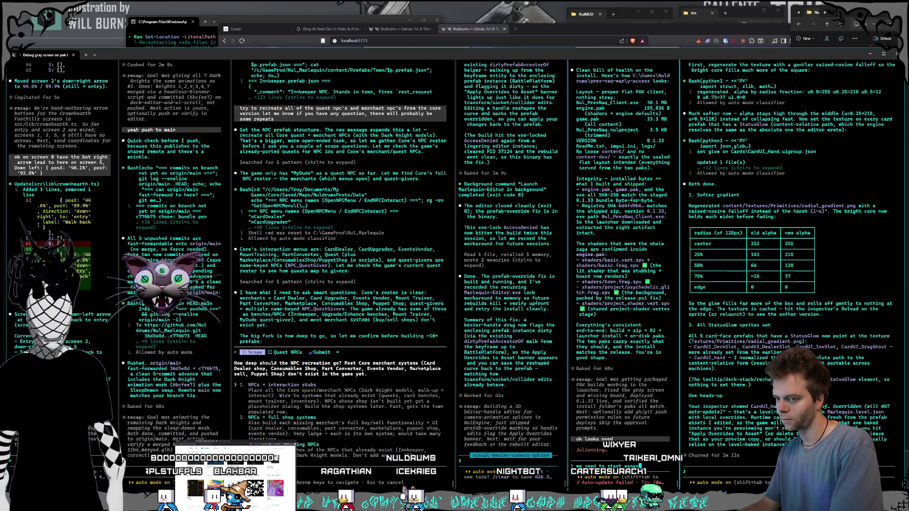
type("ding this board game")
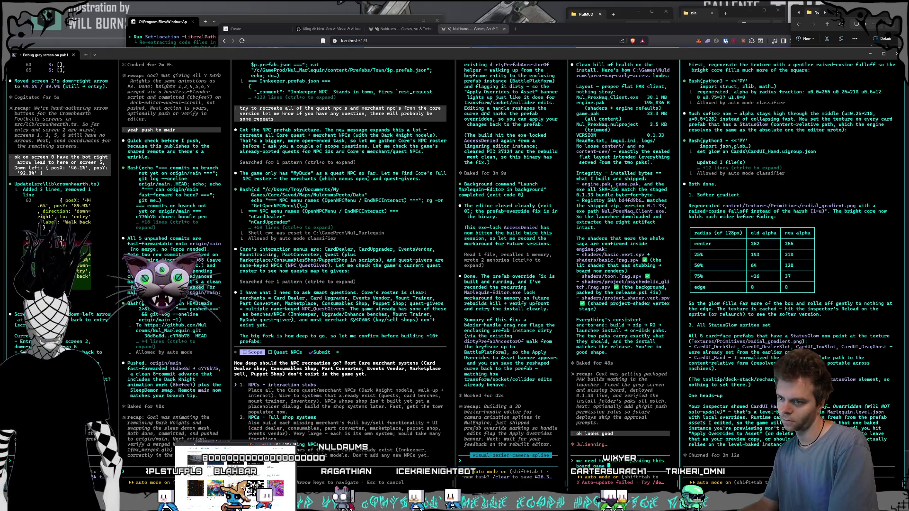
type(" out to allow cust")
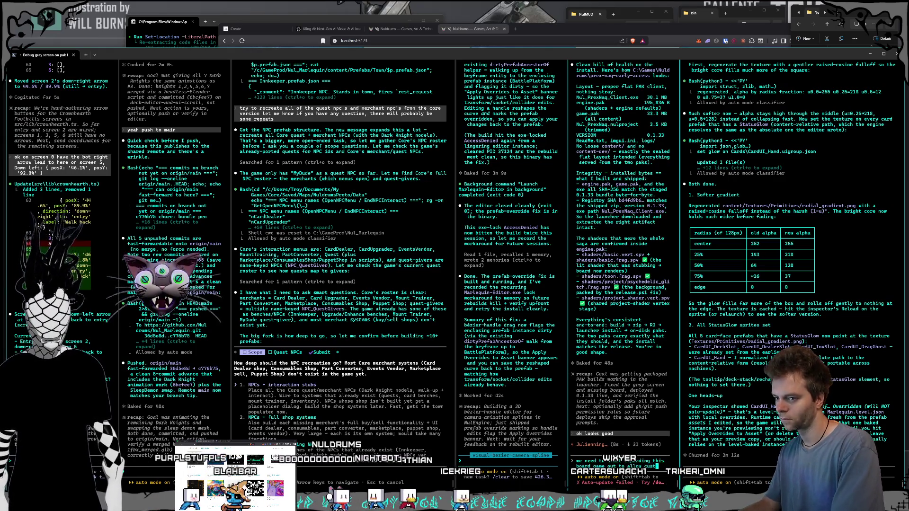
type("om stuff")
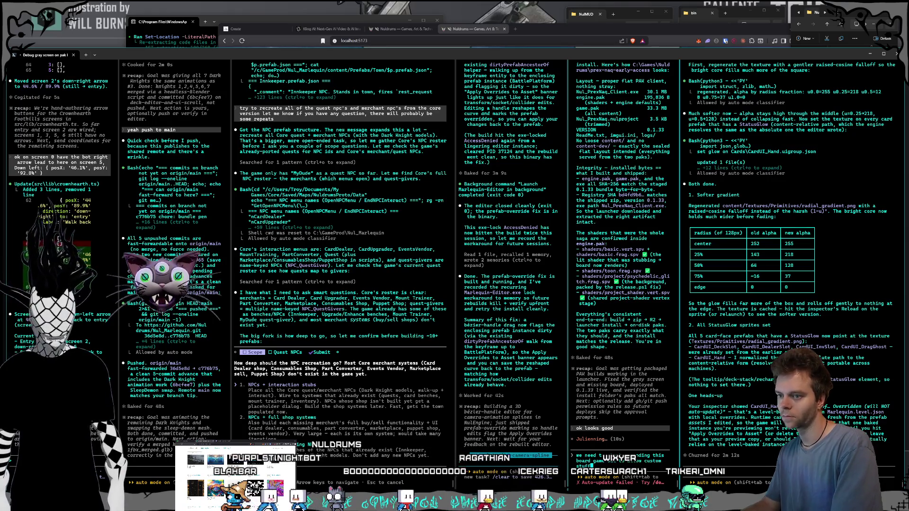
type(" and start m")
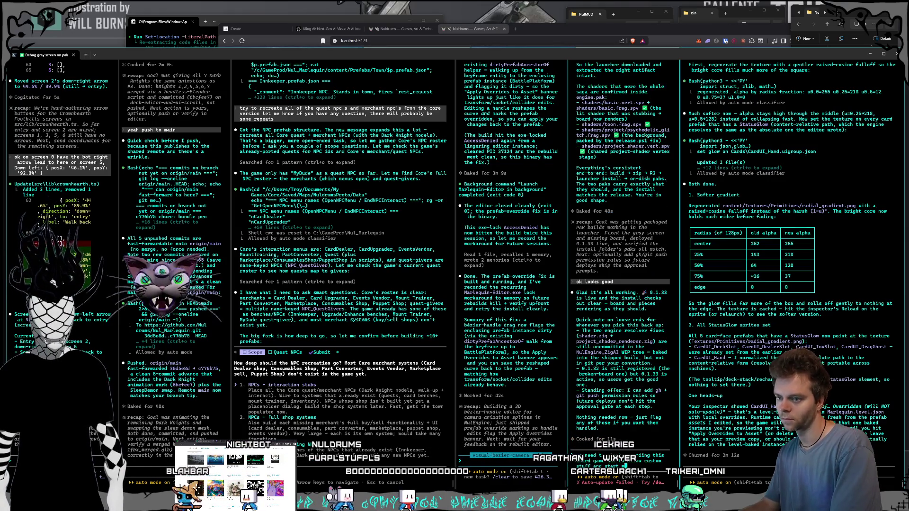
type("aking the real game b")
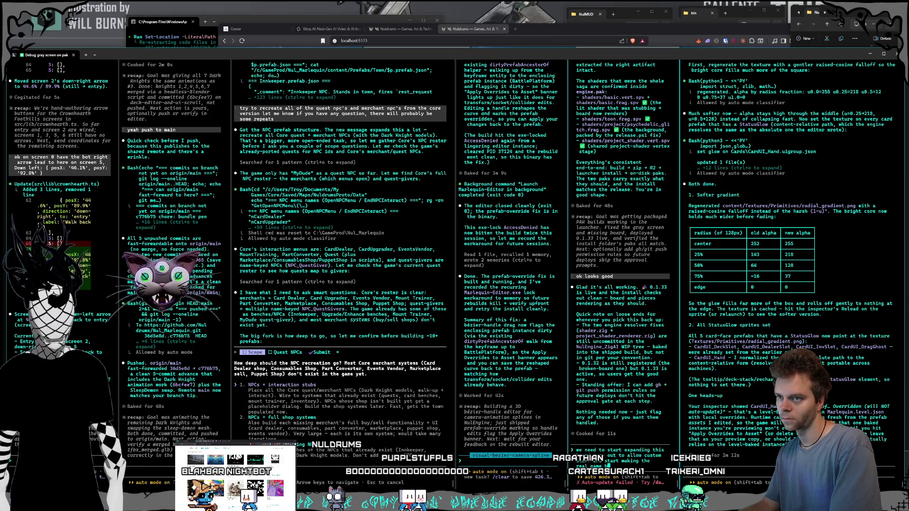
type("eyond chess")
key("Return")
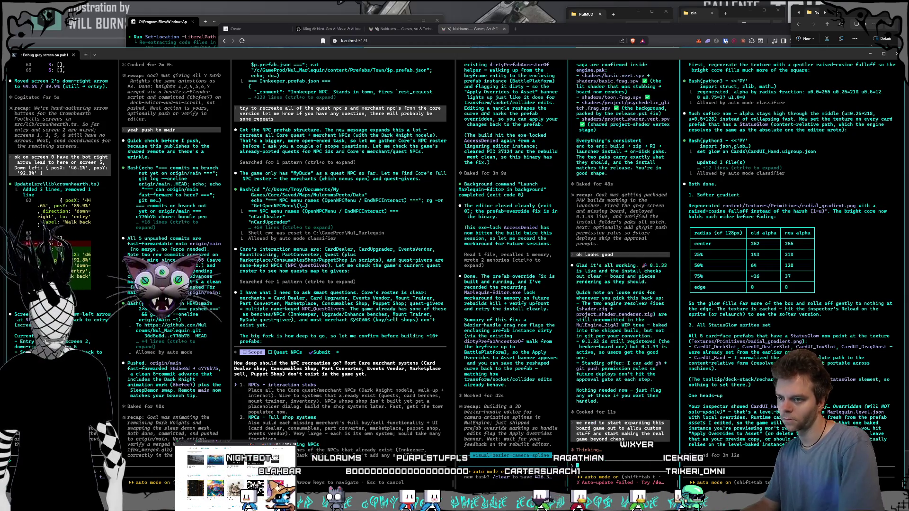